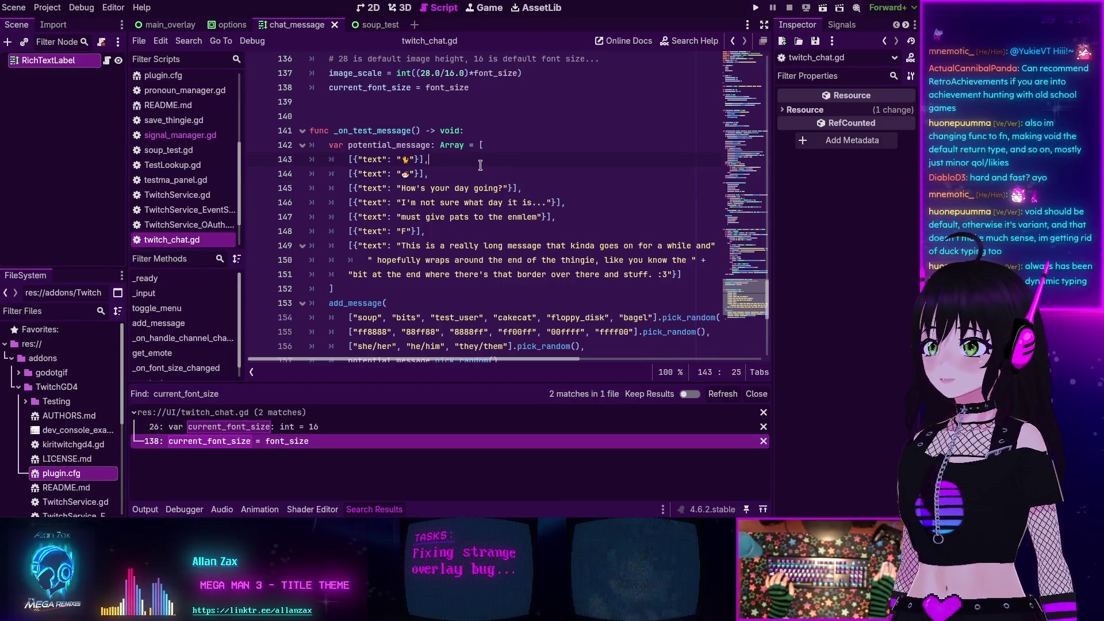
- Scroll through twitch_chat.gd, then jump to the current_font_size declaration on line 26 from Search Results
click(476, 161)
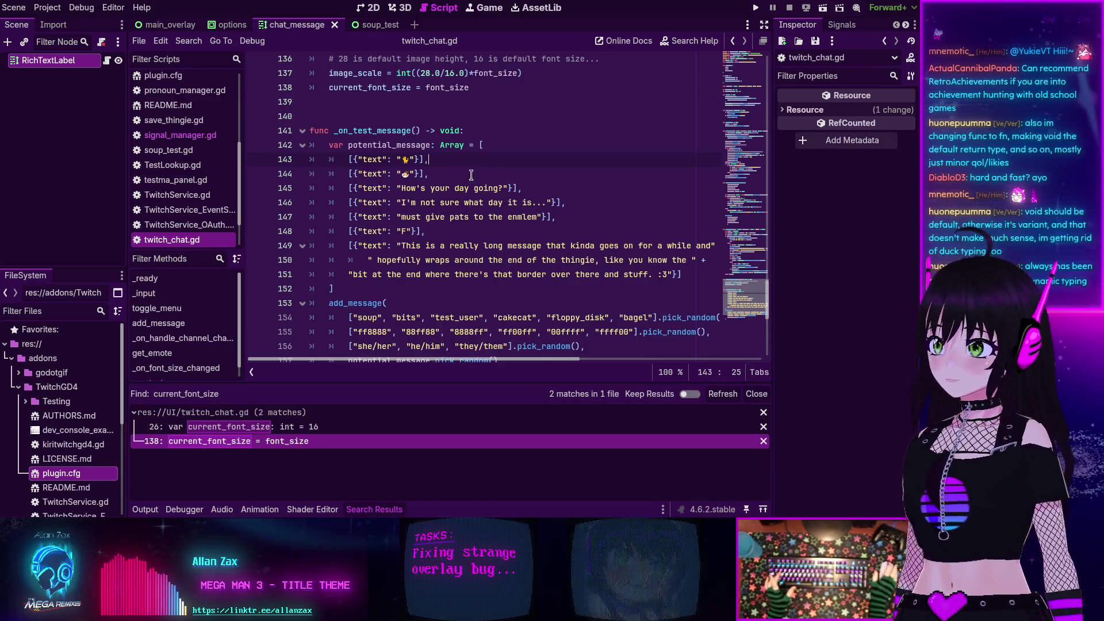
scroll(459, 188, up, 6)
scroll(410, 228, up, 20)
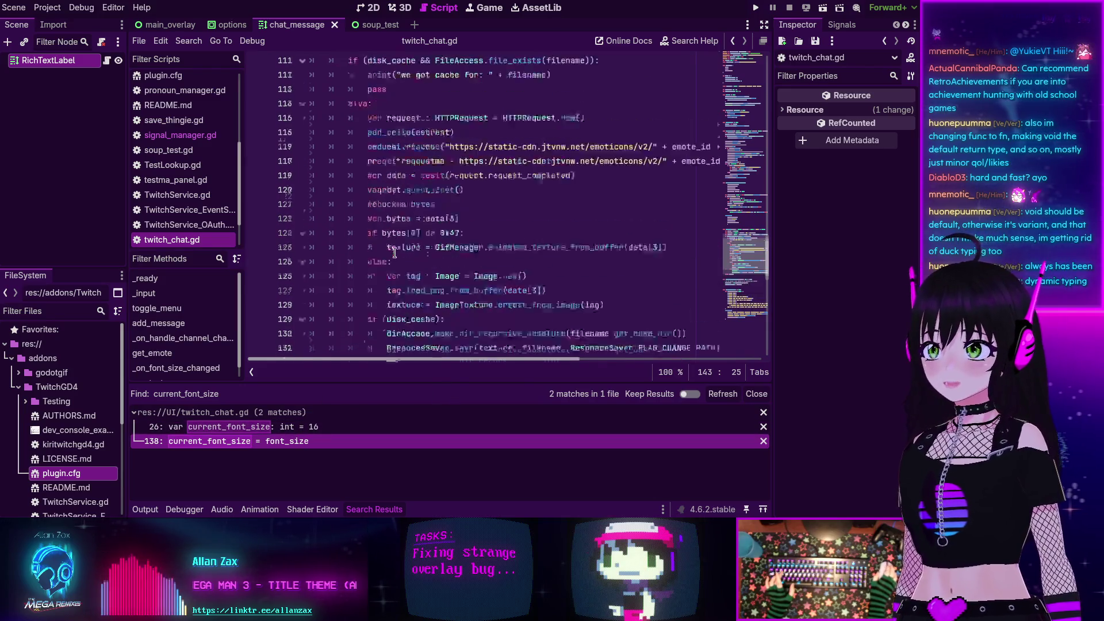
scroll(410, 228, up, 11)
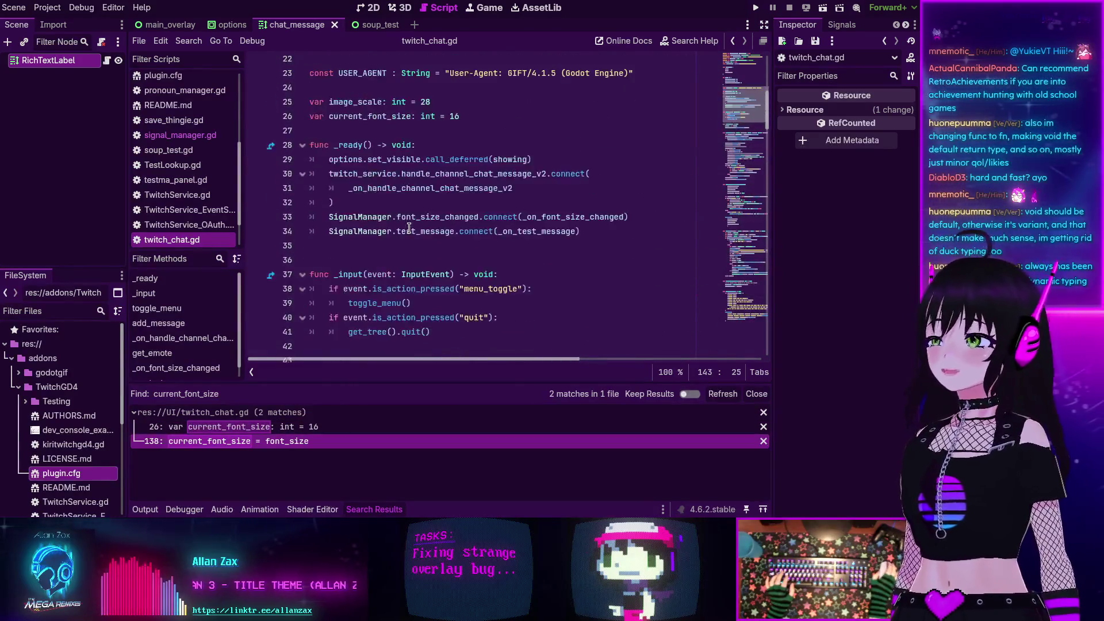
scroll(410, 228, down, 3)
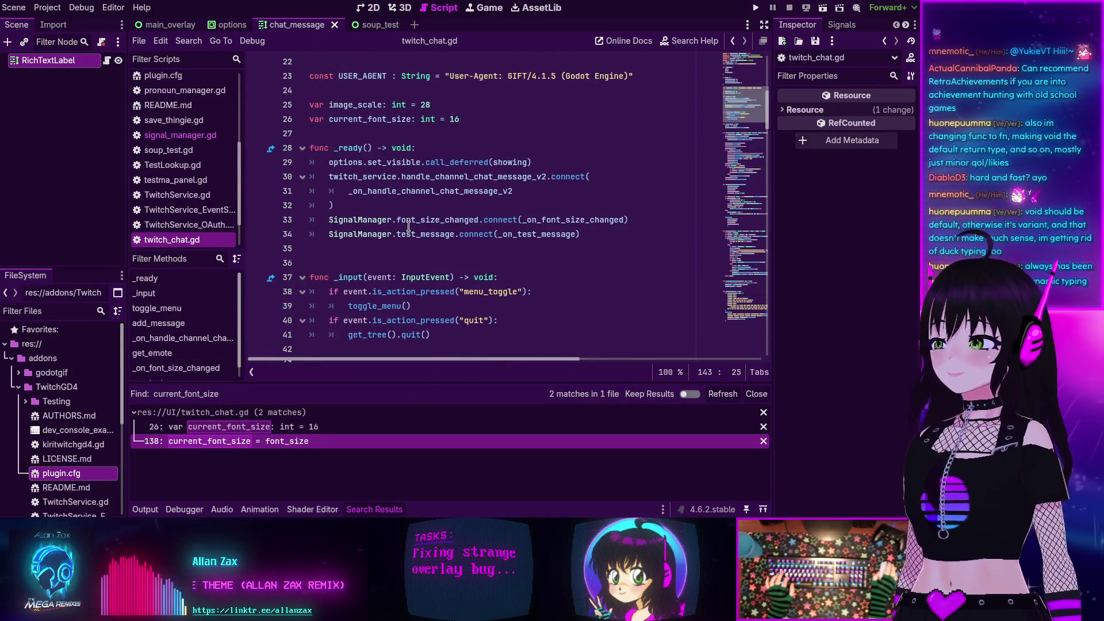
mouse_move(409, 227)
scroll(409, 227, down, 2)
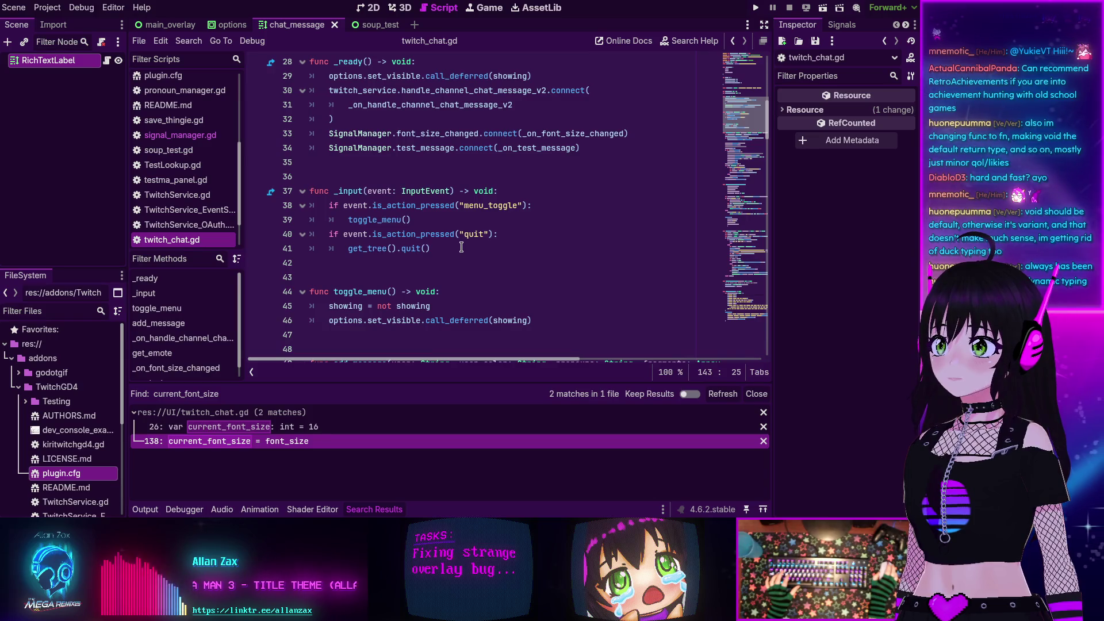
scroll(461, 247, down, 5)
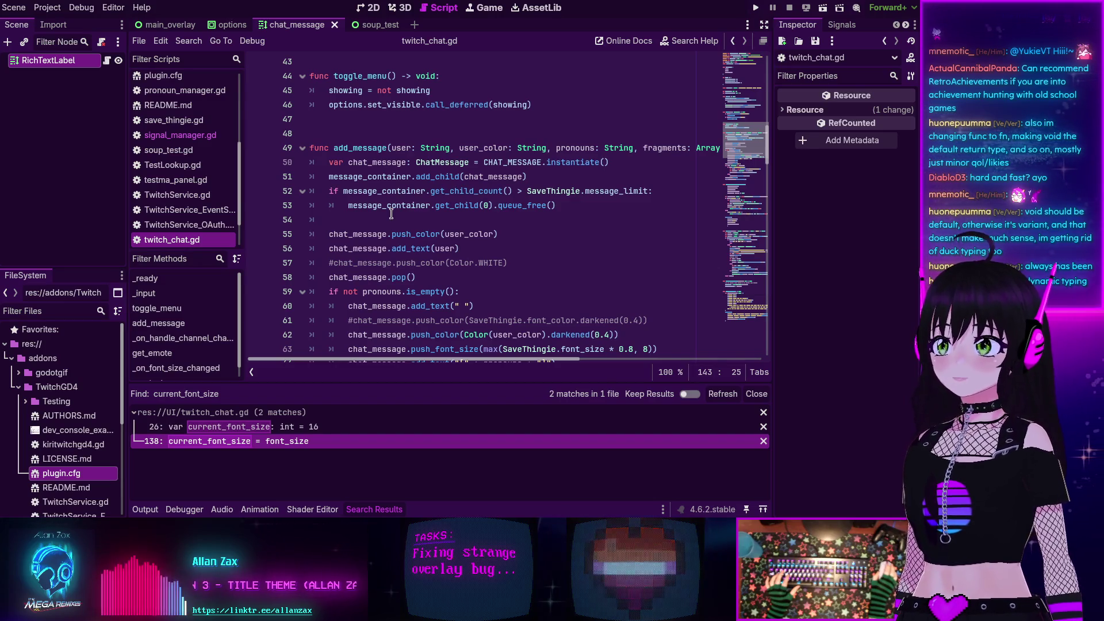
scroll(376, 227, down, 3)
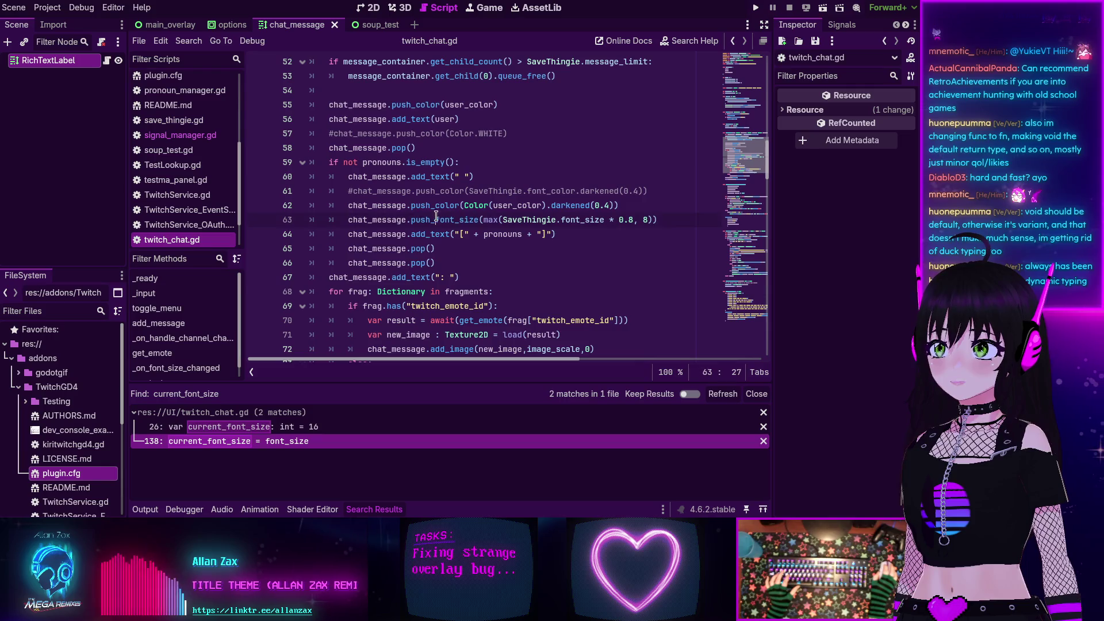
click(240, 432)
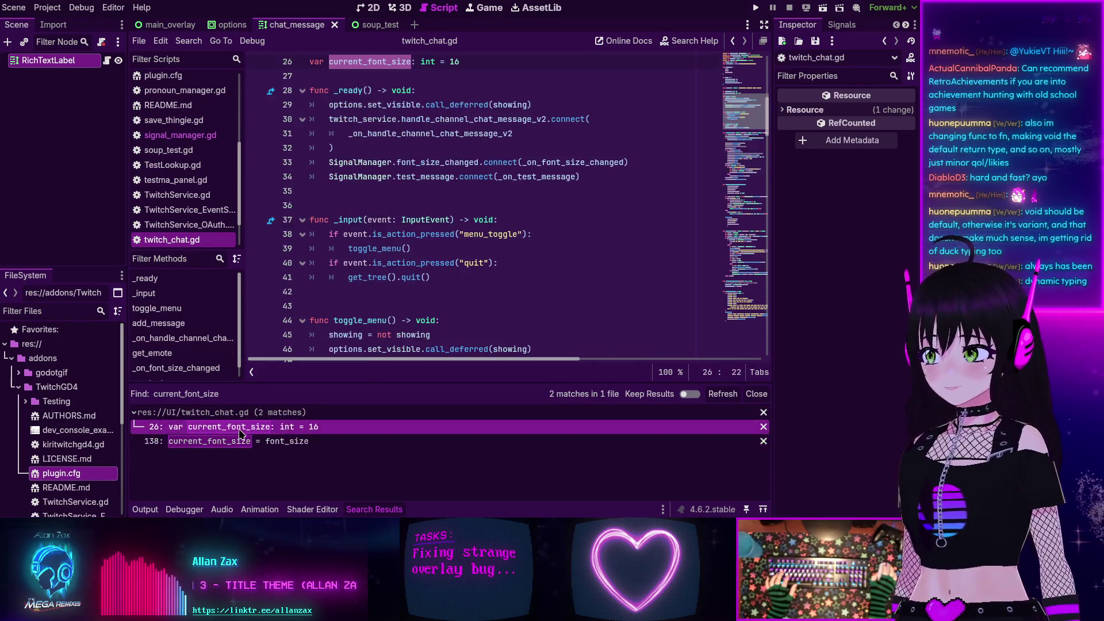
- Comment out current_font_size on lines 26 and 138, save the script, and run the project
scroll(376, 168, up, 3)
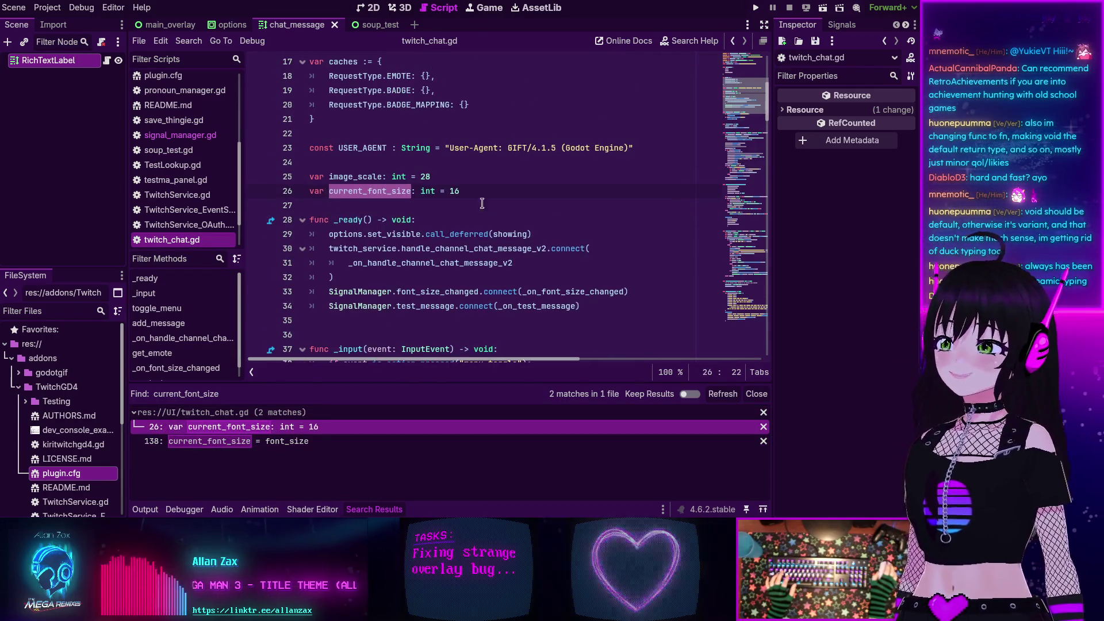
click(311, 190)
text(#)
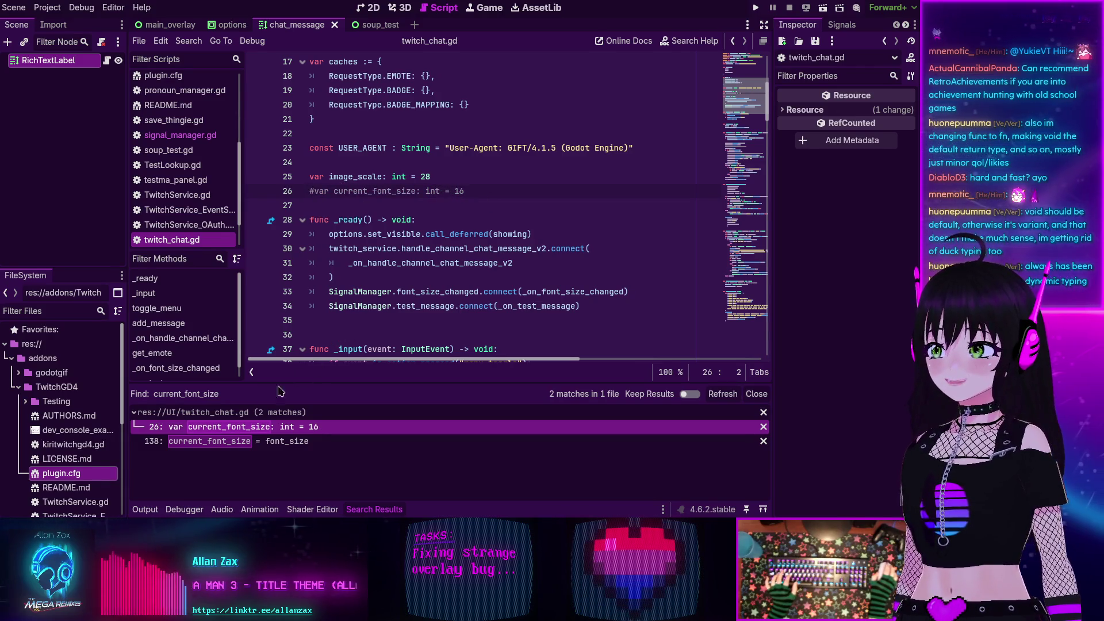
click(288, 440)
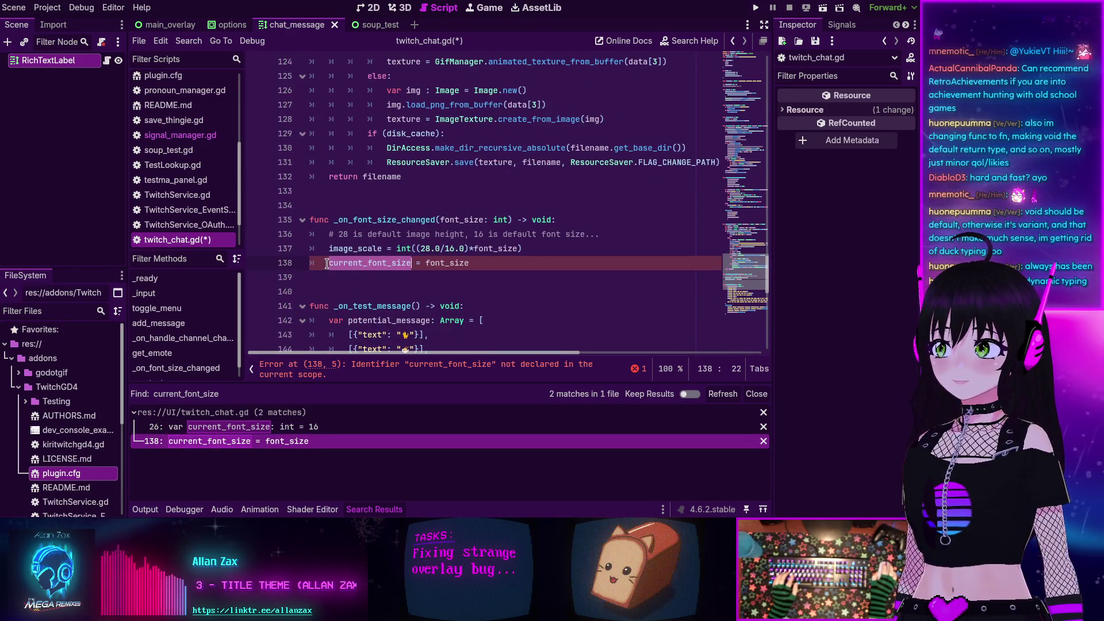
click(326, 264)
text(#)
key(ctrl+s)
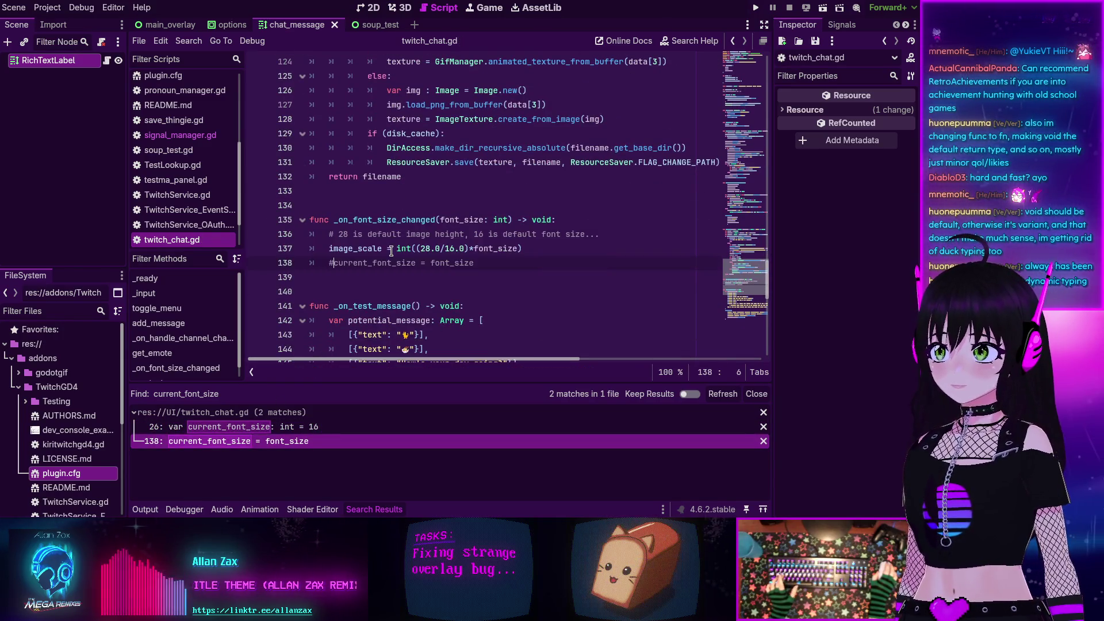
key(F5)
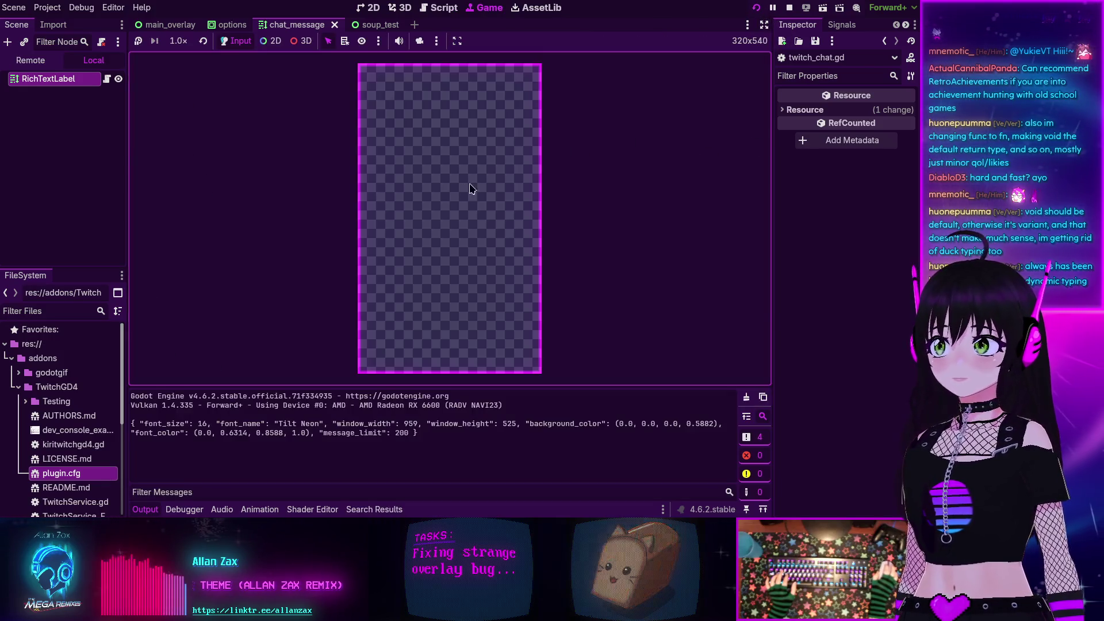
- In the running overlay, add several test messages, enlarge the font size slider, then stop the run
click(492, 363)
click(493, 365)
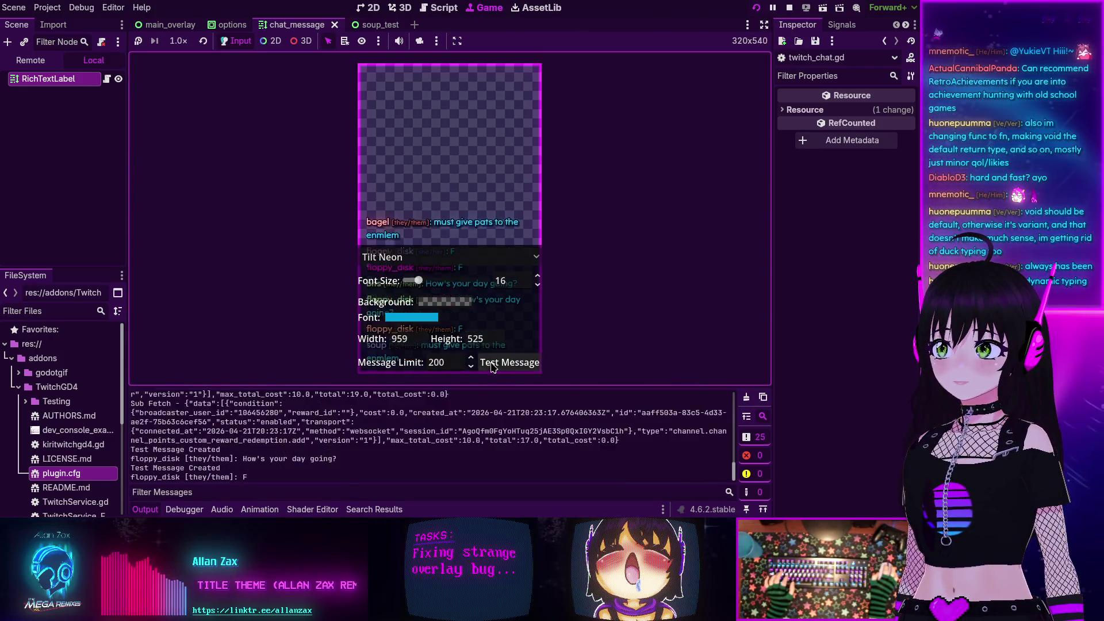
click(493, 365)
click(493, 365)
click(492, 365)
click(493, 365)
mouse_move(420, 284)
mouse_down()
mouse_move(443, 285)
mouse_move(429, 283)
mouse_up()
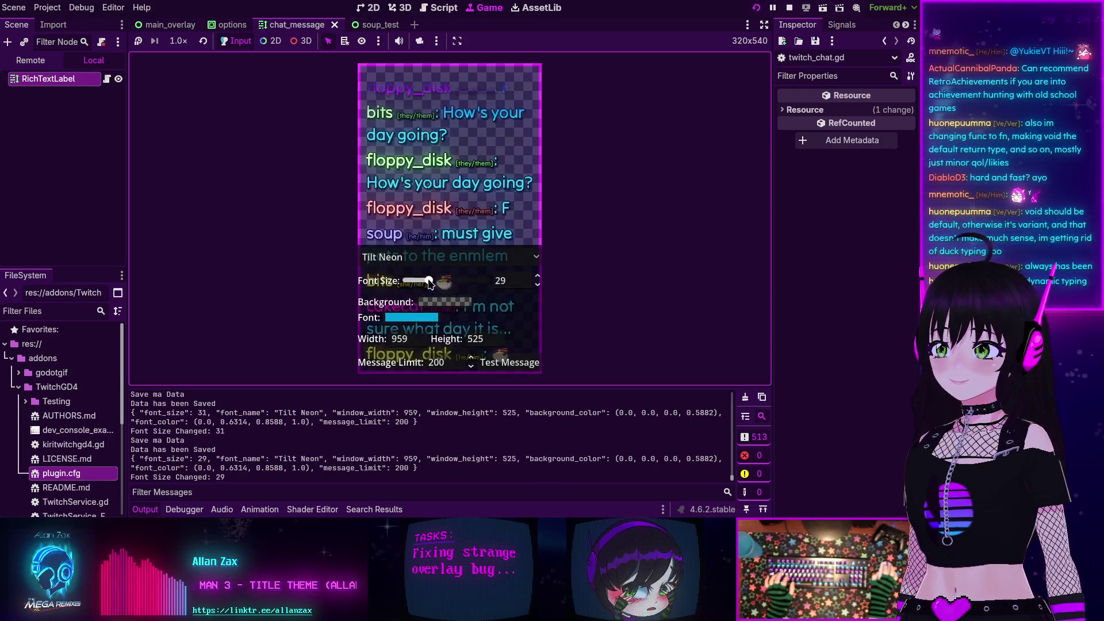
click(790, 8)
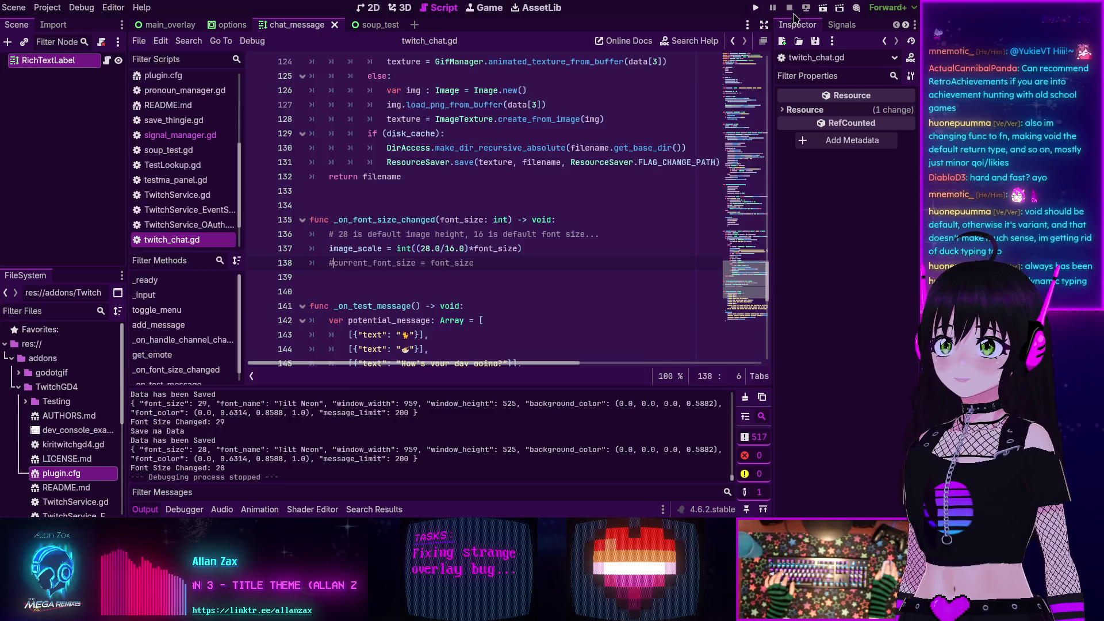
- Select and delete the commented-out current_font_size lines 138 and 26
triple_click(381, 264)
key(Left)
scroll(508, 293, up, 5)
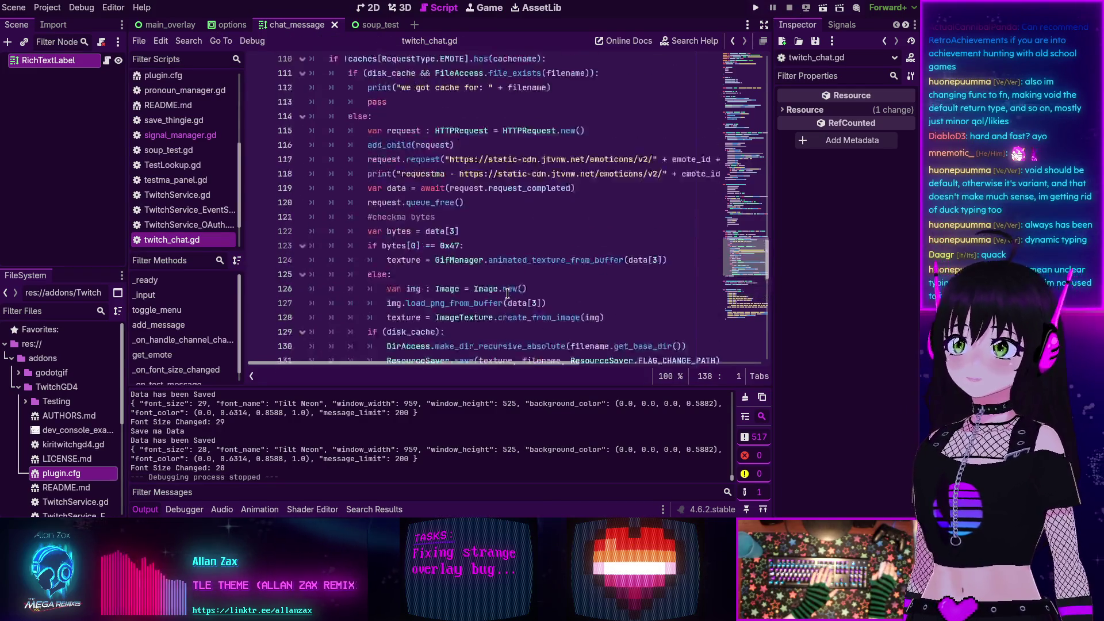
scroll(508, 293, up, 20)
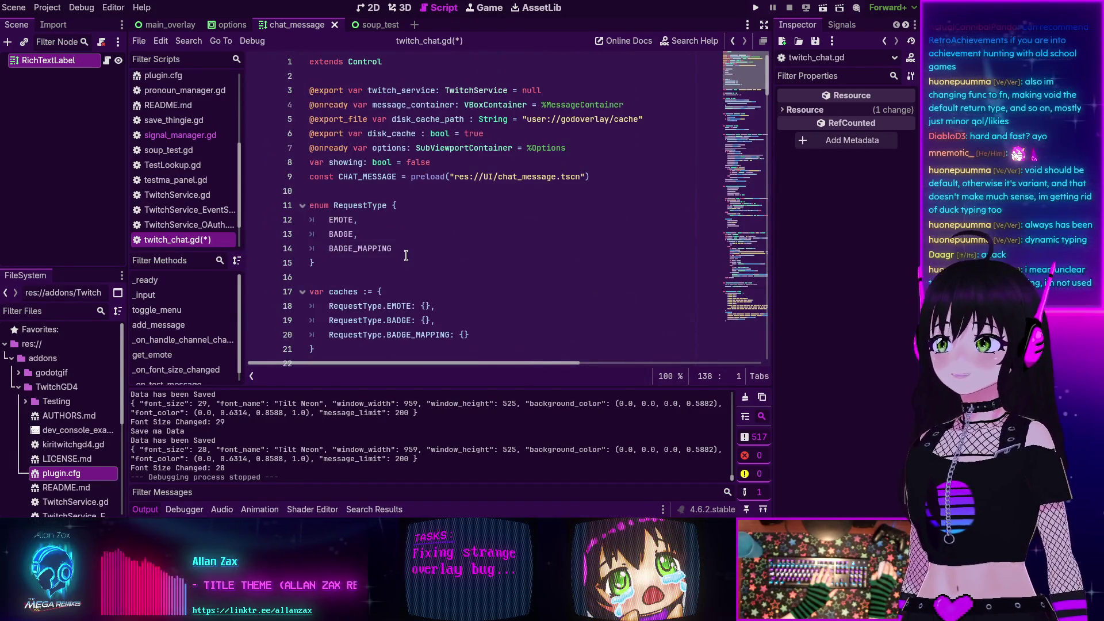
scroll(406, 255, down, 5)
triple_click(379, 207)
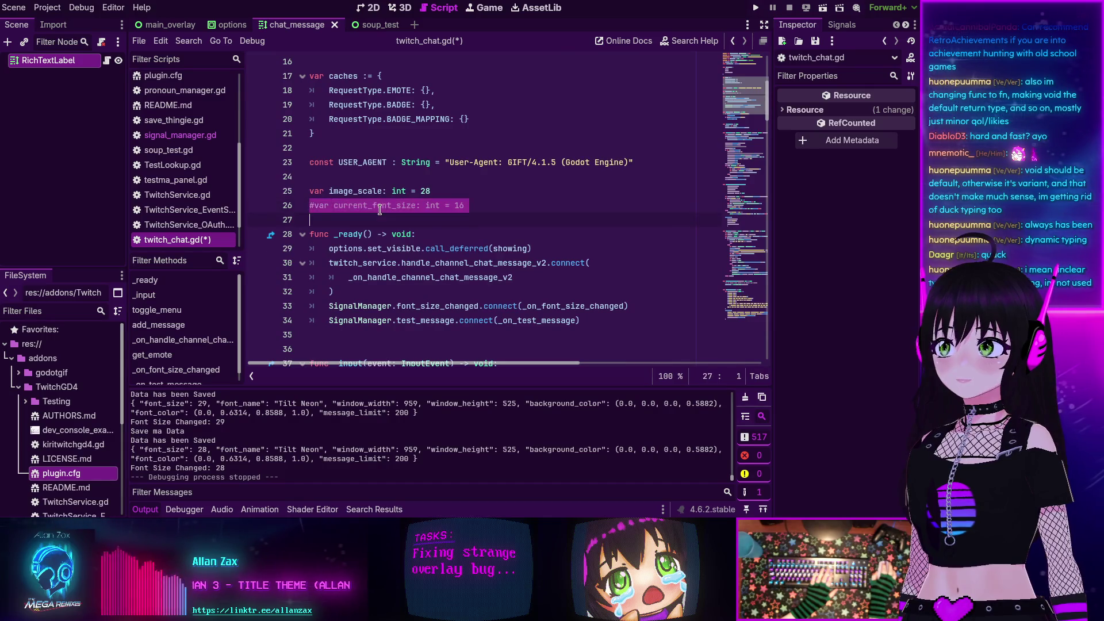
key(BackSpace)
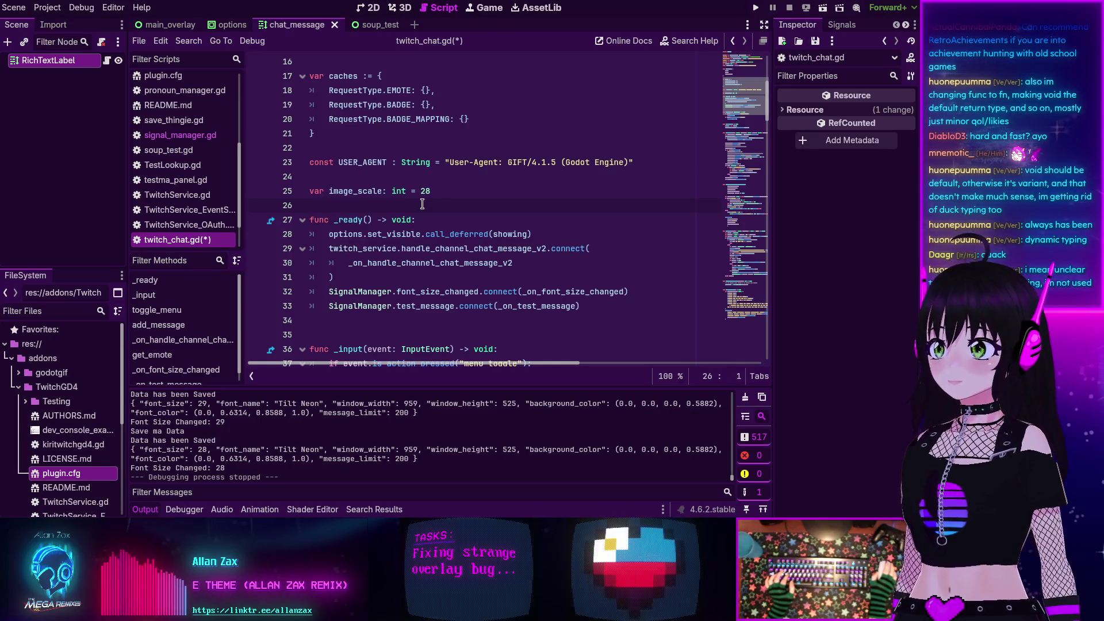
- Hide the output log and scroll through twitch_chat.gd to review the code
scroll(423, 204, down, 5)
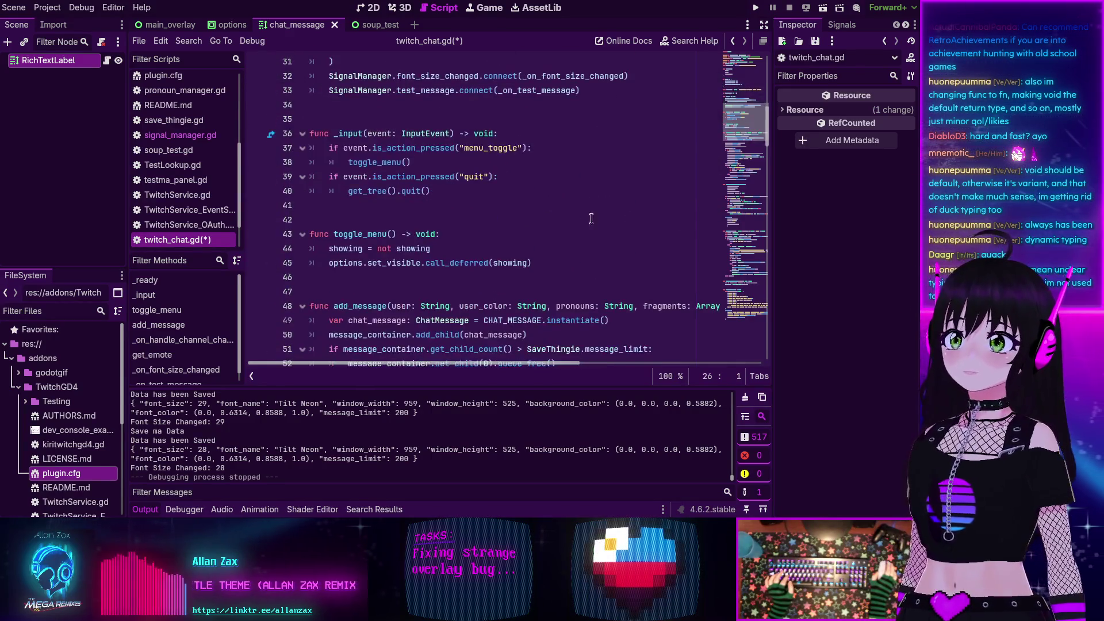
scroll(741, 135, down, 17)
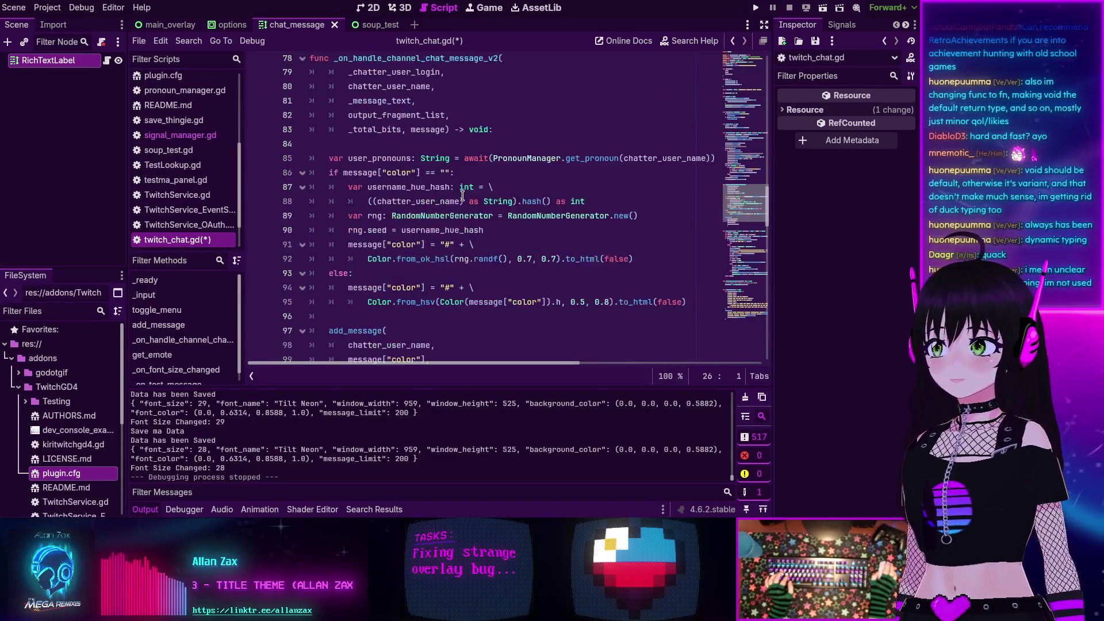
click(144, 510)
scroll(448, 285, down, 8)
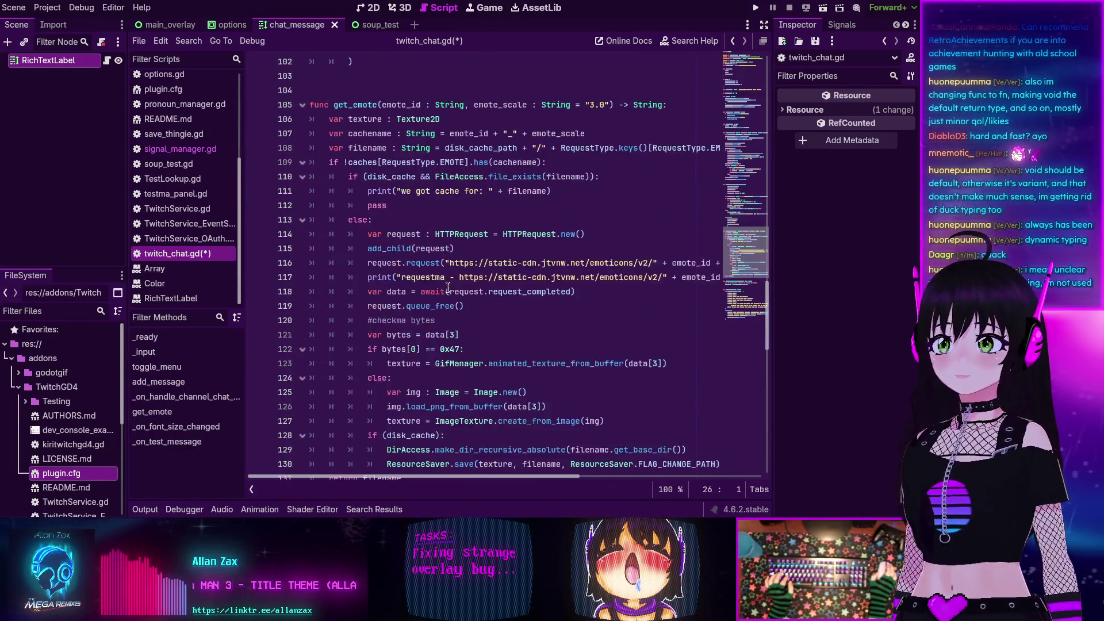
scroll(448, 286, up, 1)
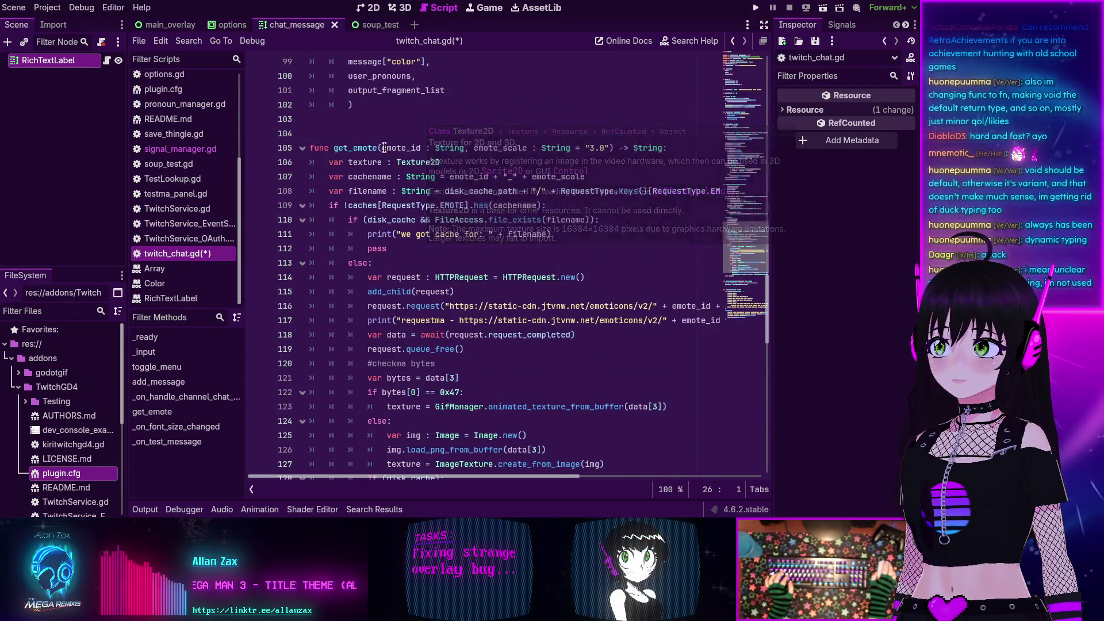
scroll(384, 148, down, 1)
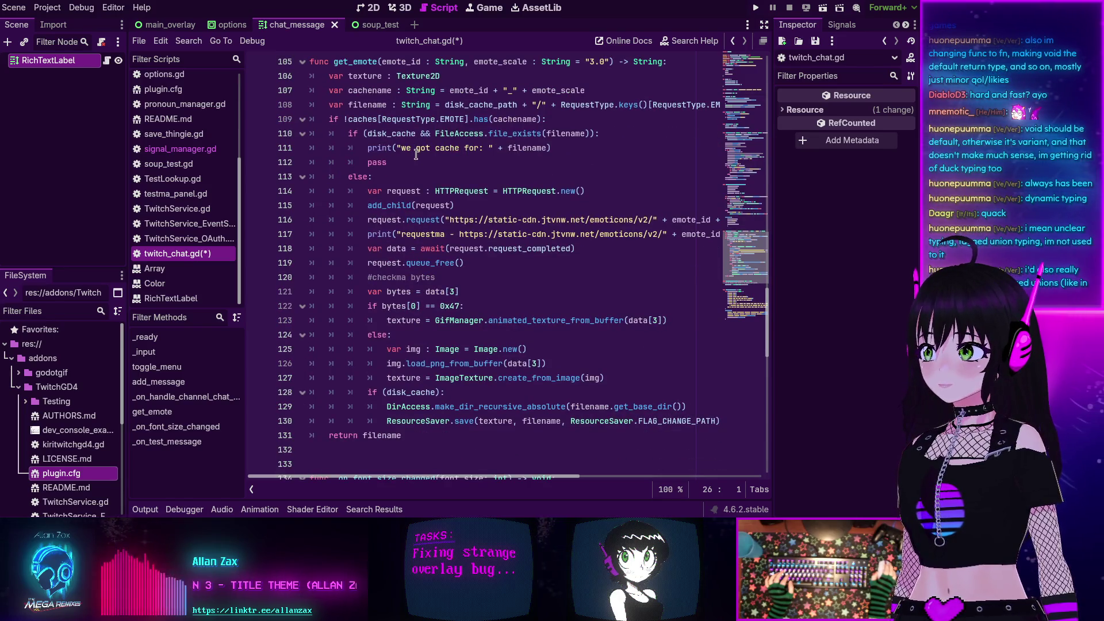
scroll(462, 161, up, 2)
scroll(483, 169, down, 2)
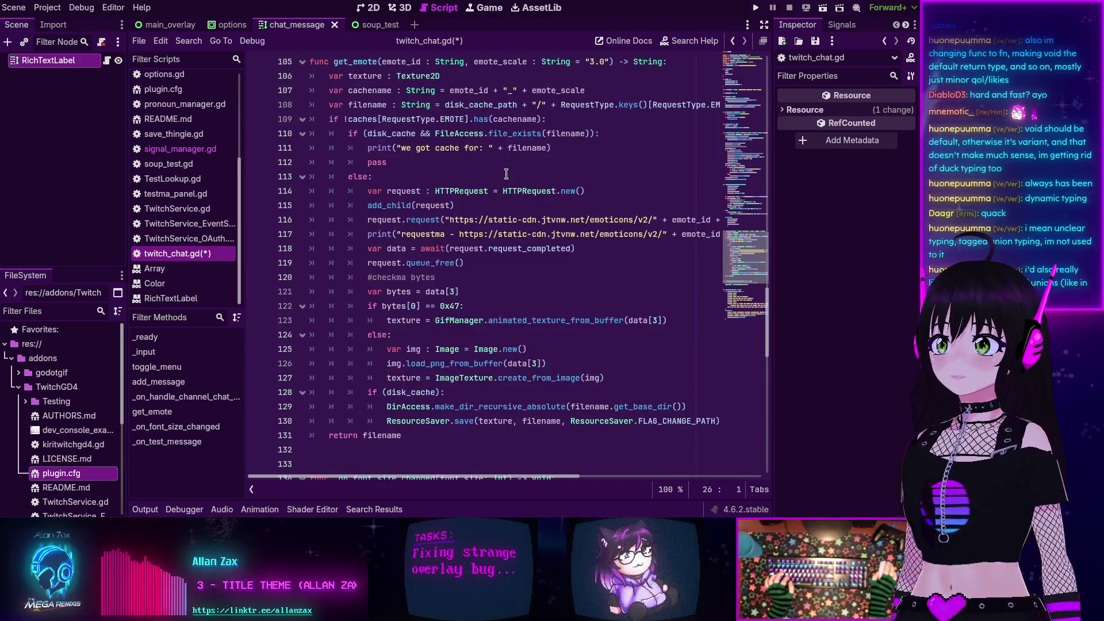
scroll(507, 174, up, 1)
scroll(507, 173, down, 2)
scroll(508, 173, down, 7)
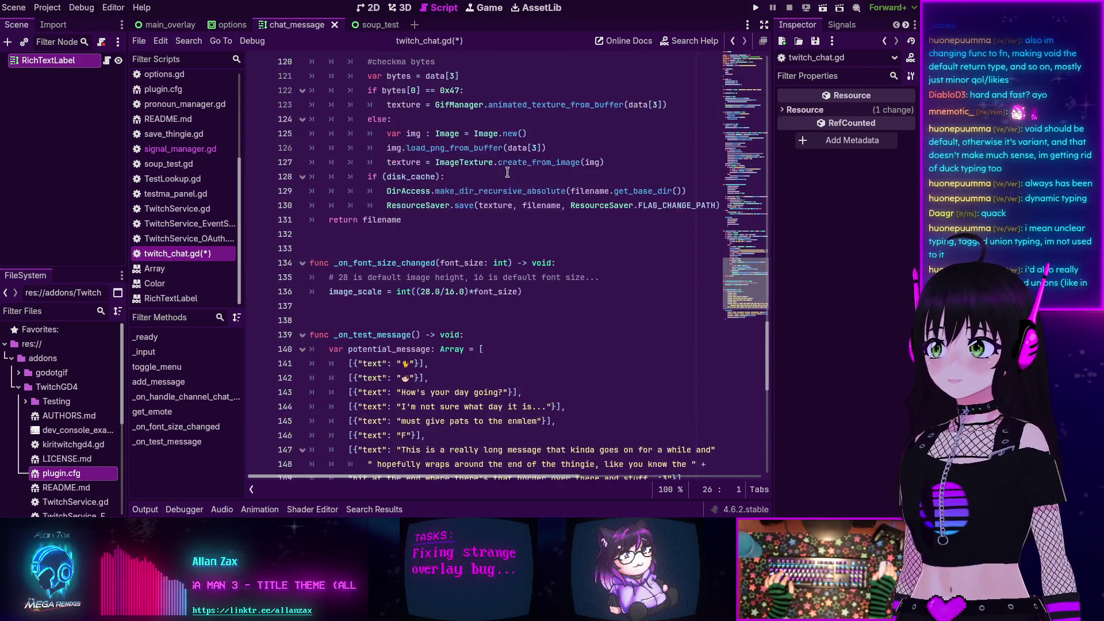
scroll(508, 172, up, 1)
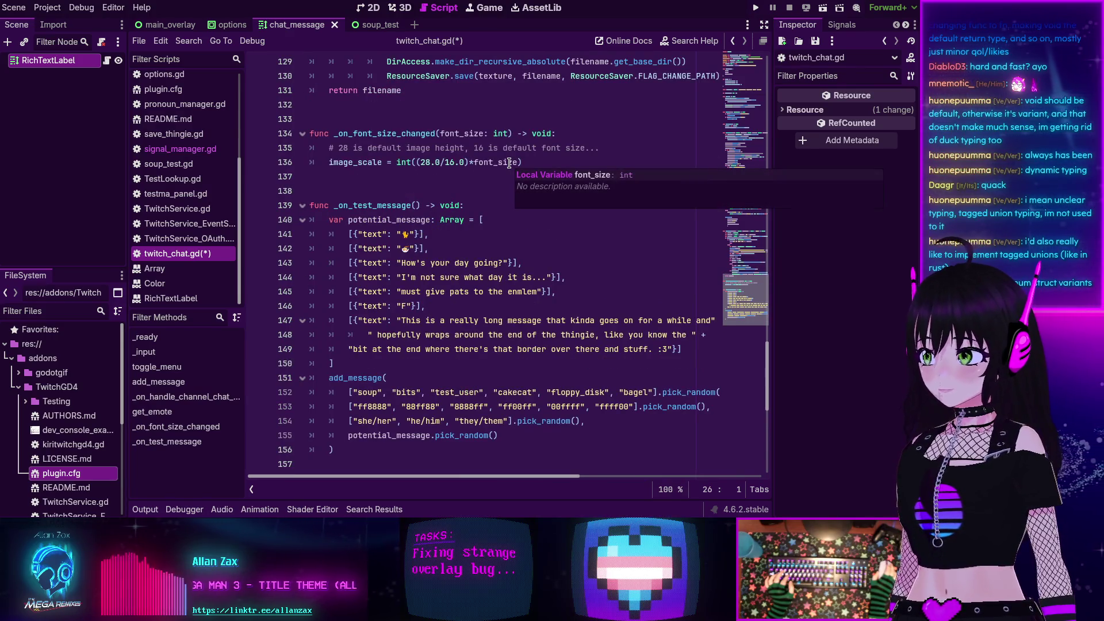
scroll(524, 189, down, 2)
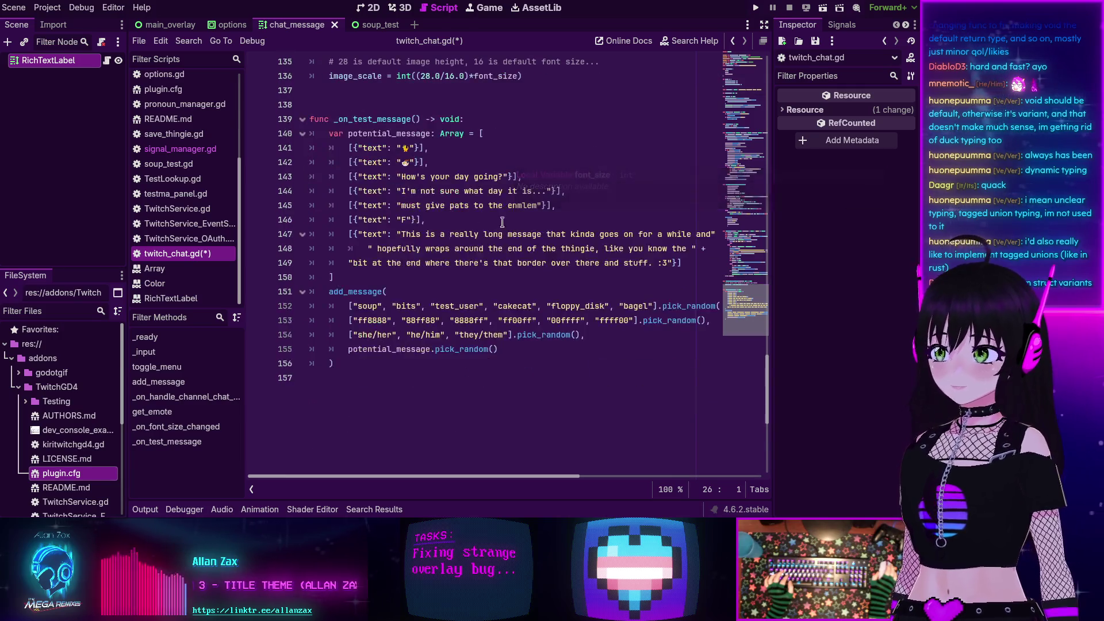
scroll(402, 224, up, 3)
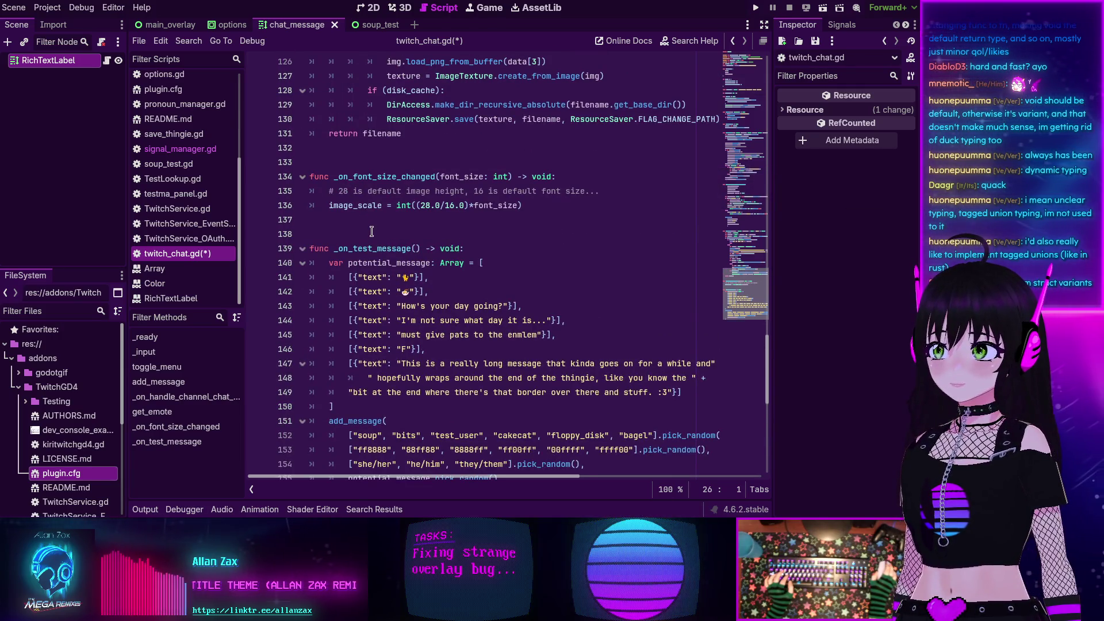
scroll(372, 231, up, 4)
scroll(371, 231, up, 3)
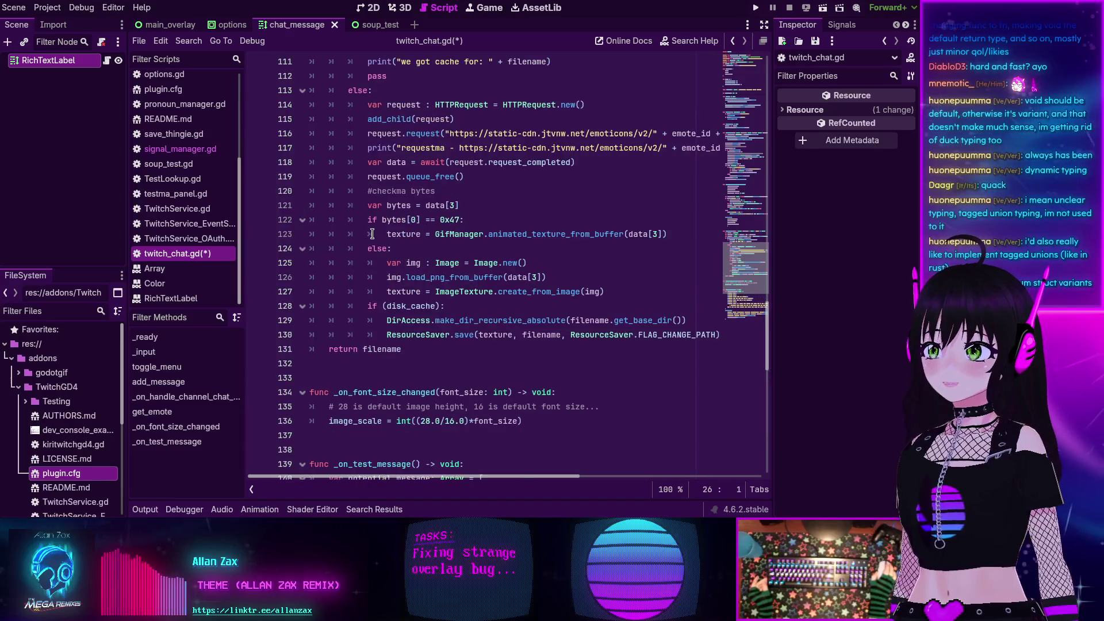
scroll(451, 384, down, 5)
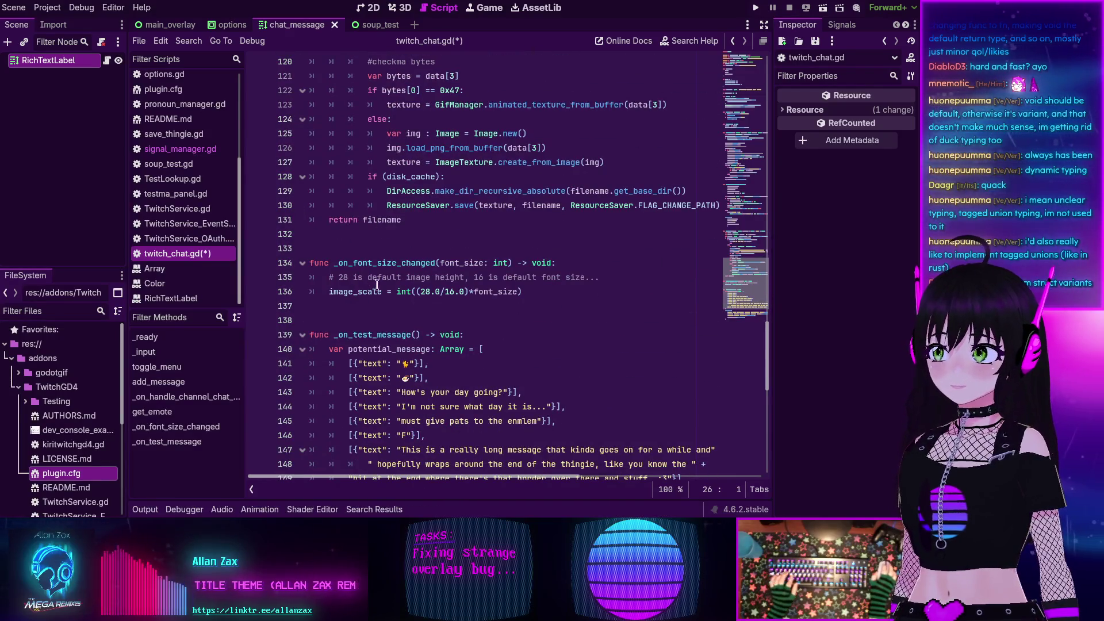
scroll(476, 298, up, 18)
scroll(476, 298, up, 19)
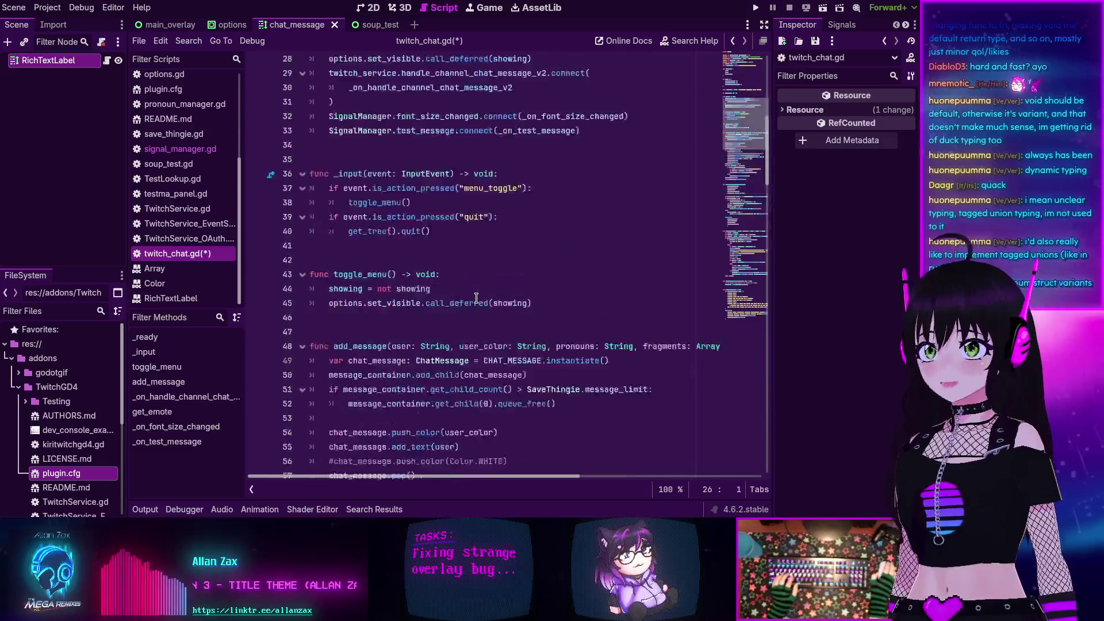
scroll(476, 297, down, 5)
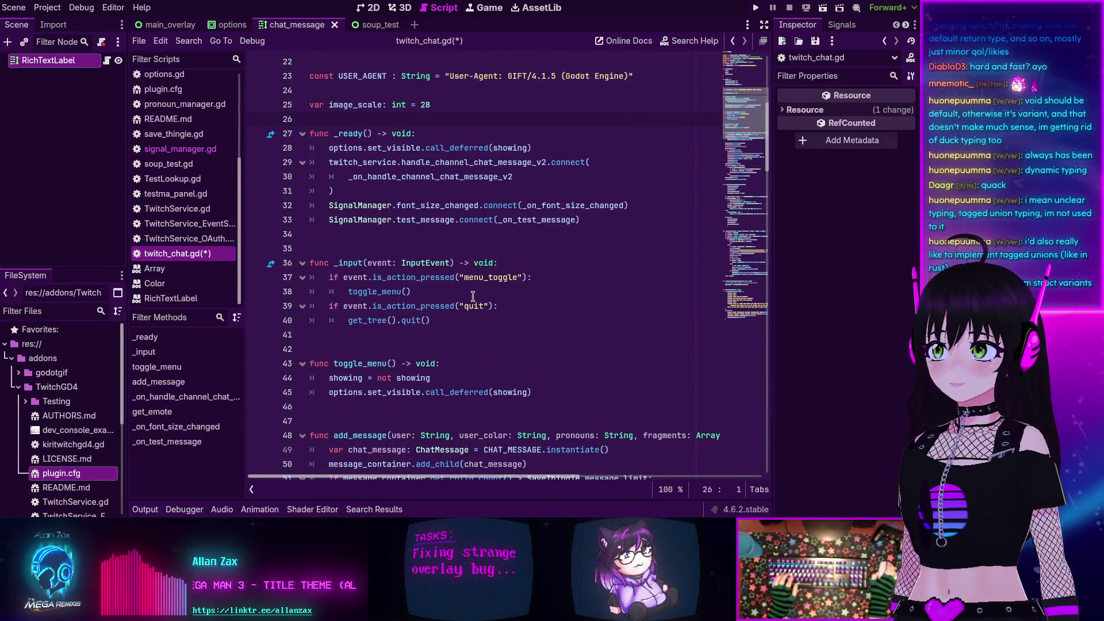
- Search the whole project for font_size_changed and open the chat_theme_script.gd line 6 match
double_click(423, 206)
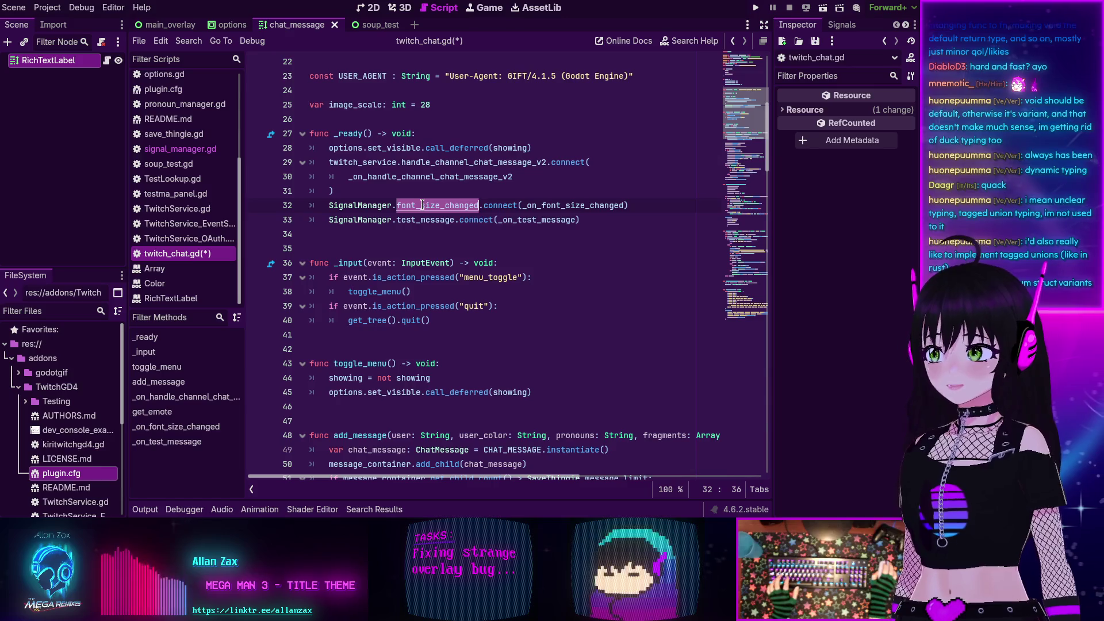
key(ctrl+shift+f)
key(Return)
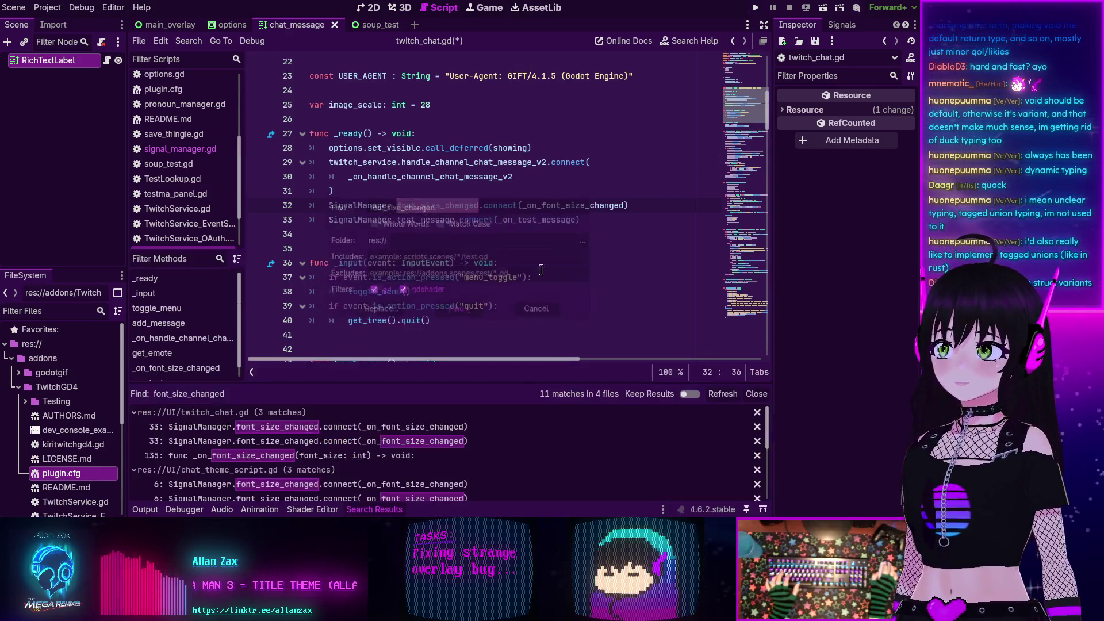
scroll(310, 448, down, 4)
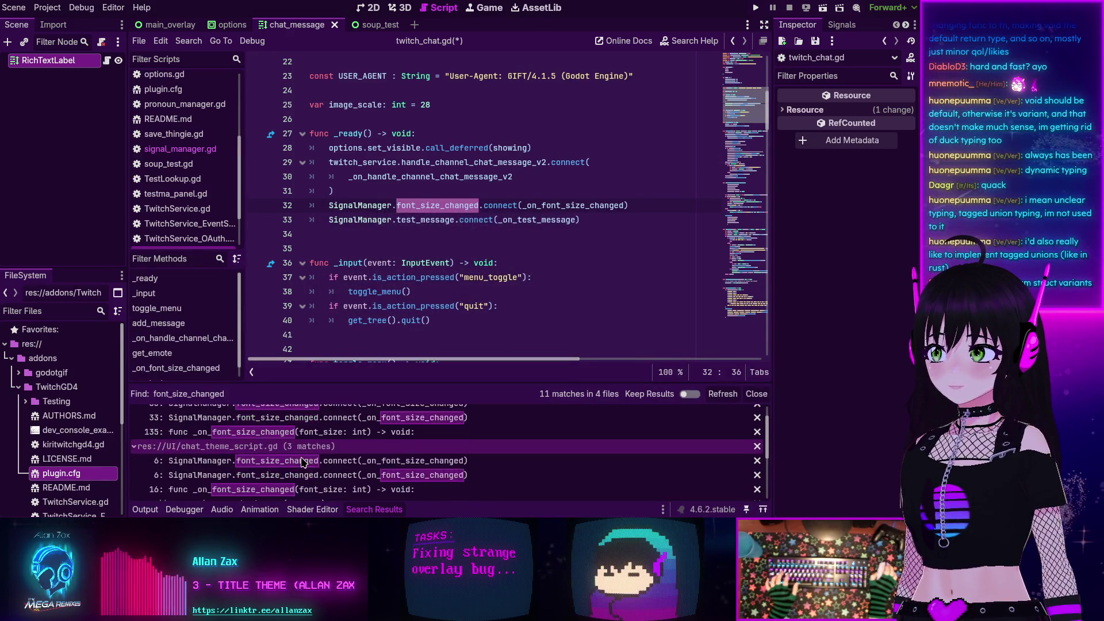
click(305, 438)
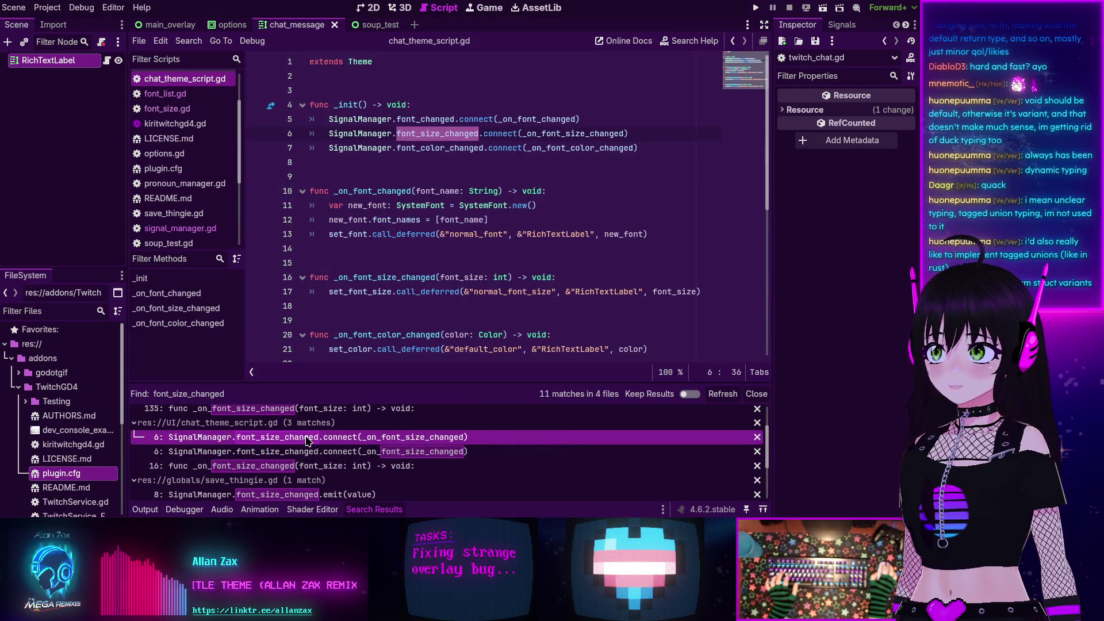
- Add line 14 in _on_font_changed beginning set_font.call_deferred(&"bold_font" using autocomplete
scroll(433, 191, down, 2)
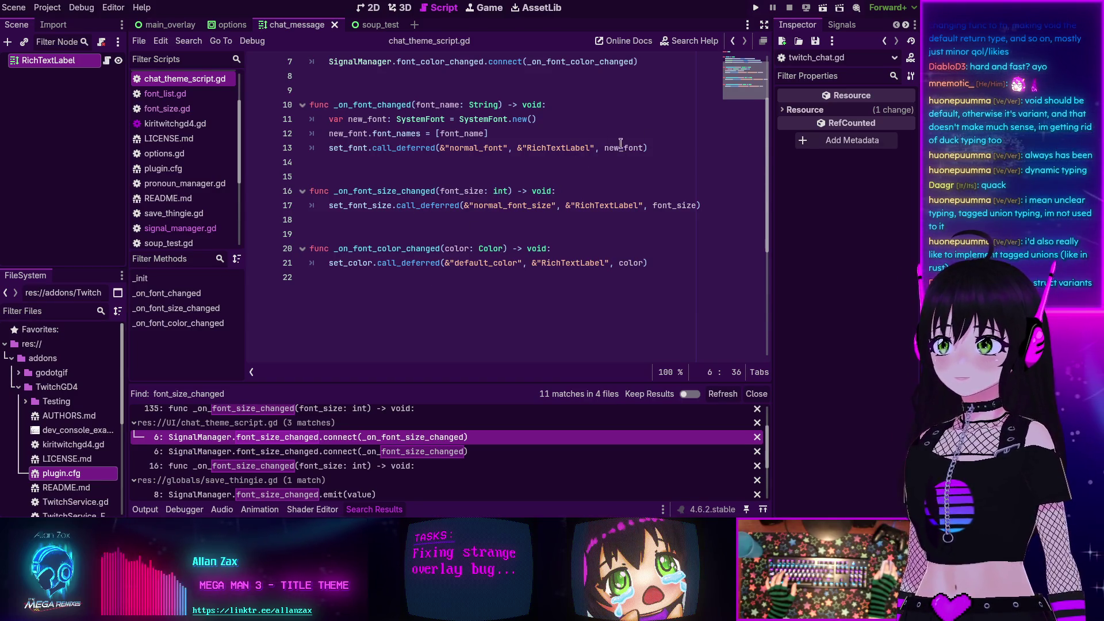
click(652, 148)
key(Return)
text(set)
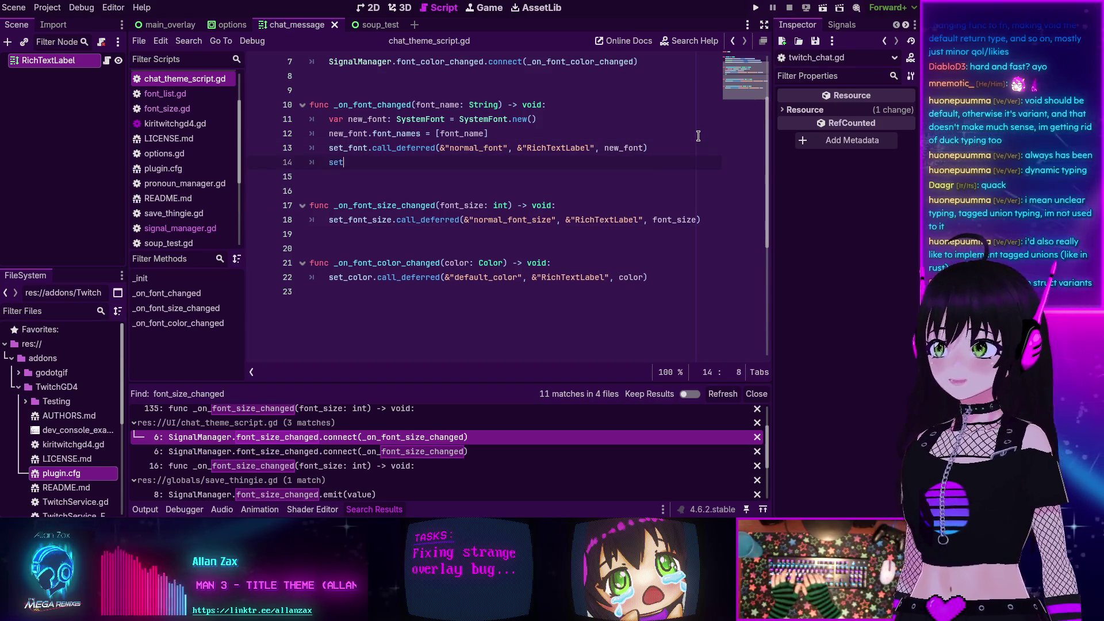
text(_font.cal)
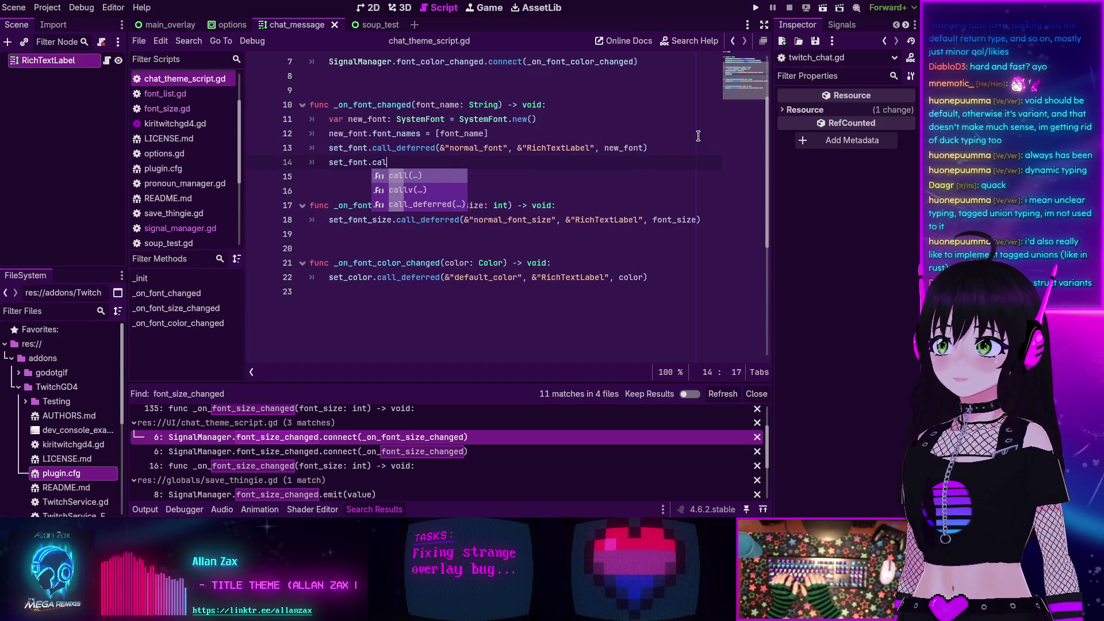
key(Down)
key(Down)
key(Return)
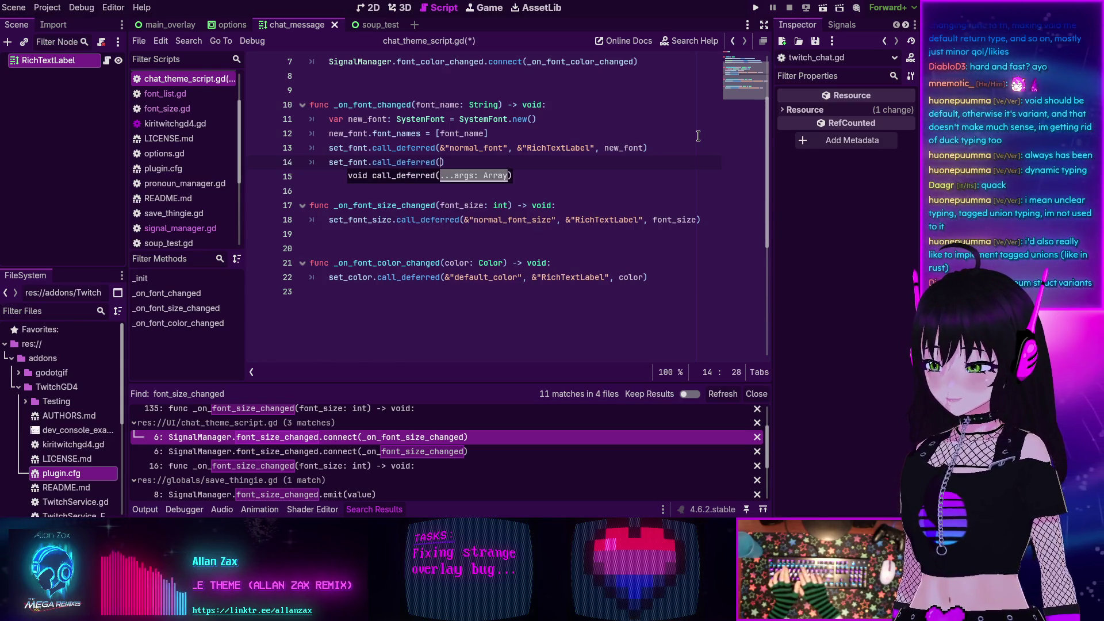
text(&")
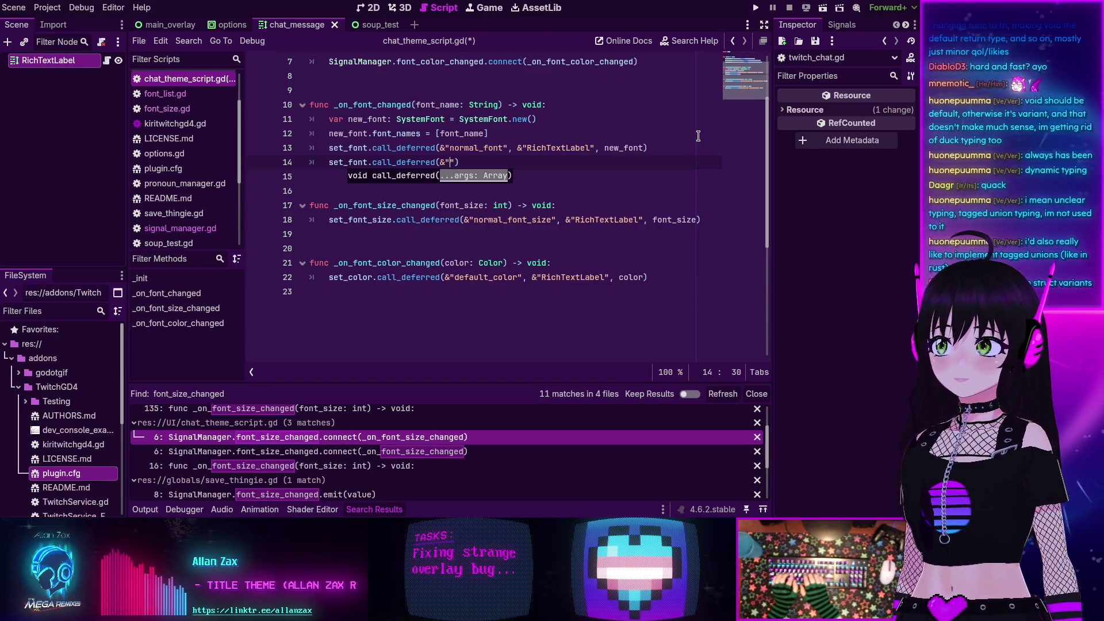
text(bold)
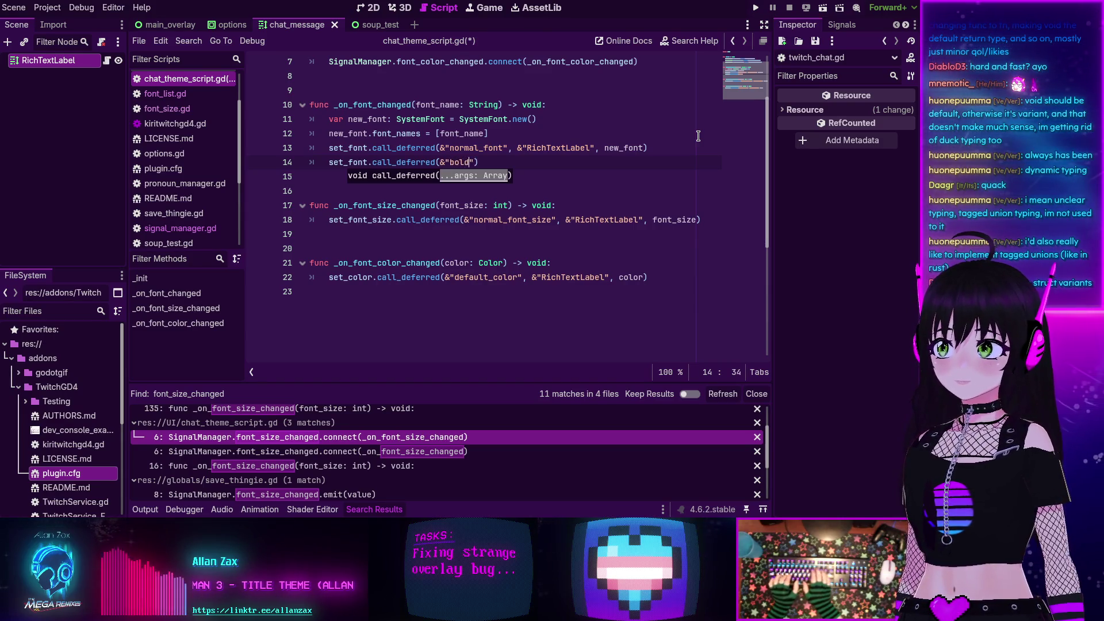
text(_font)
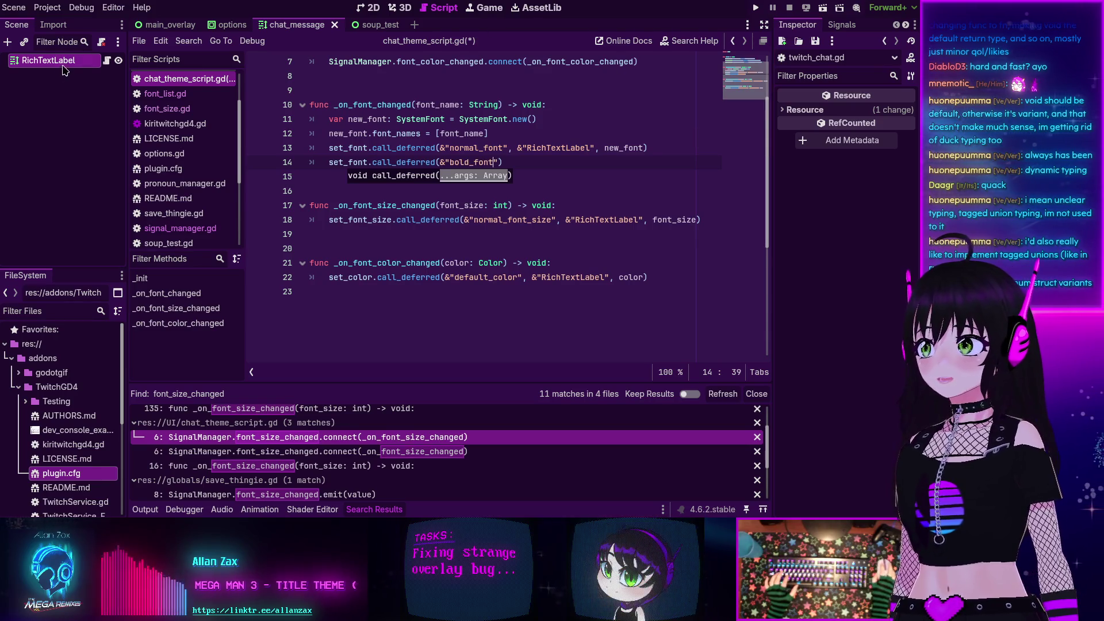
click(63, 67)
- Scroll the Inspector to the RichTextLabel's Theme Overrides and expand its Fonts section
scroll(830, 375, down, 10)
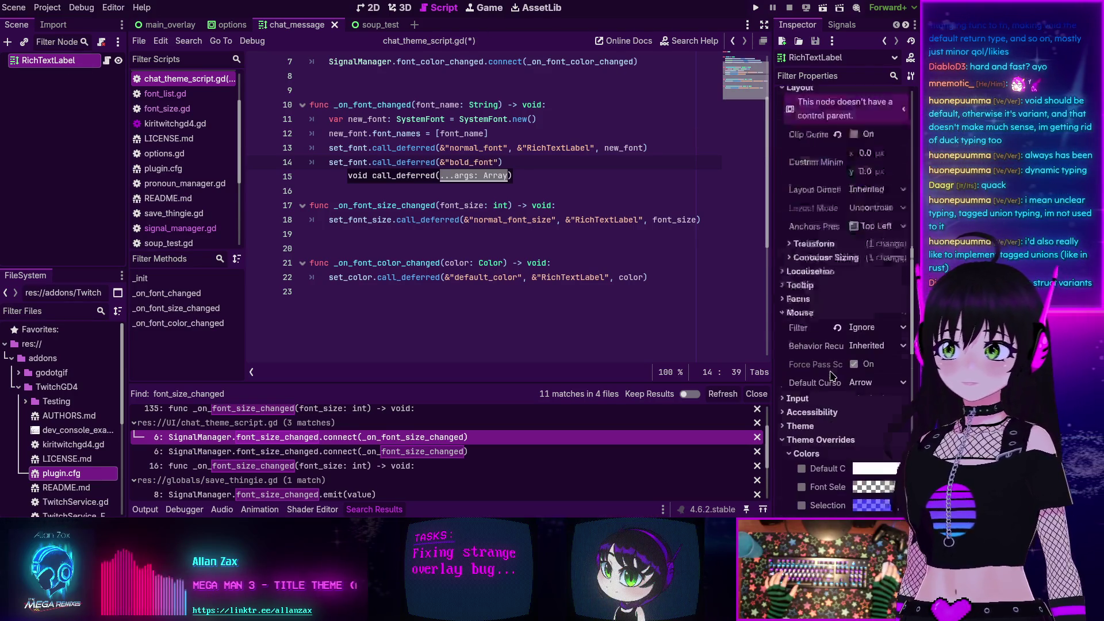
scroll(830, 374, down, 5)
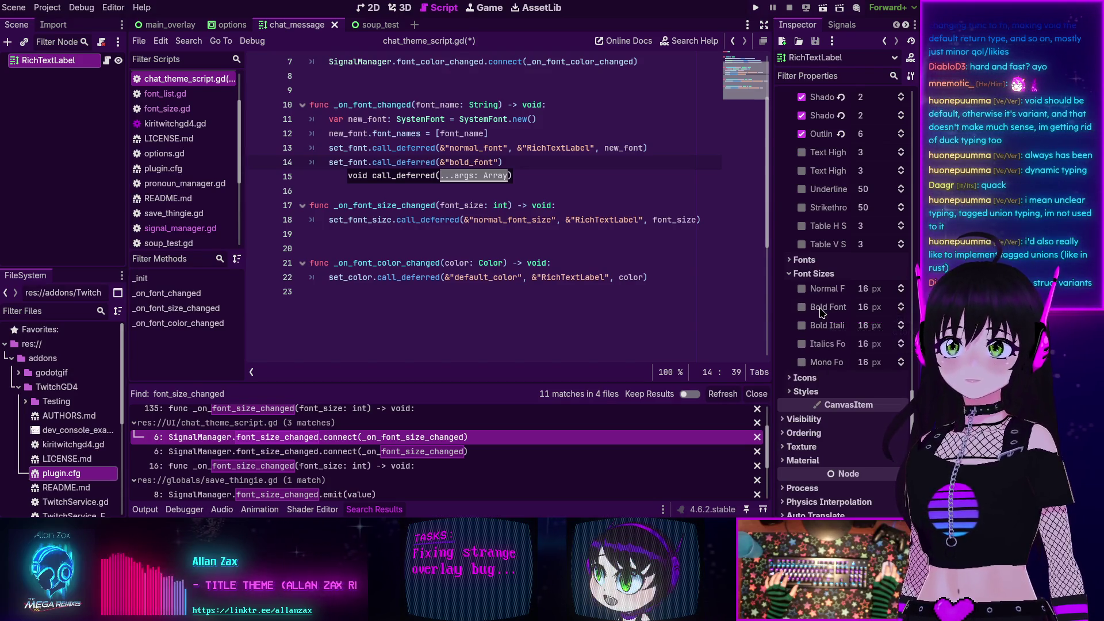
click(804, 259)
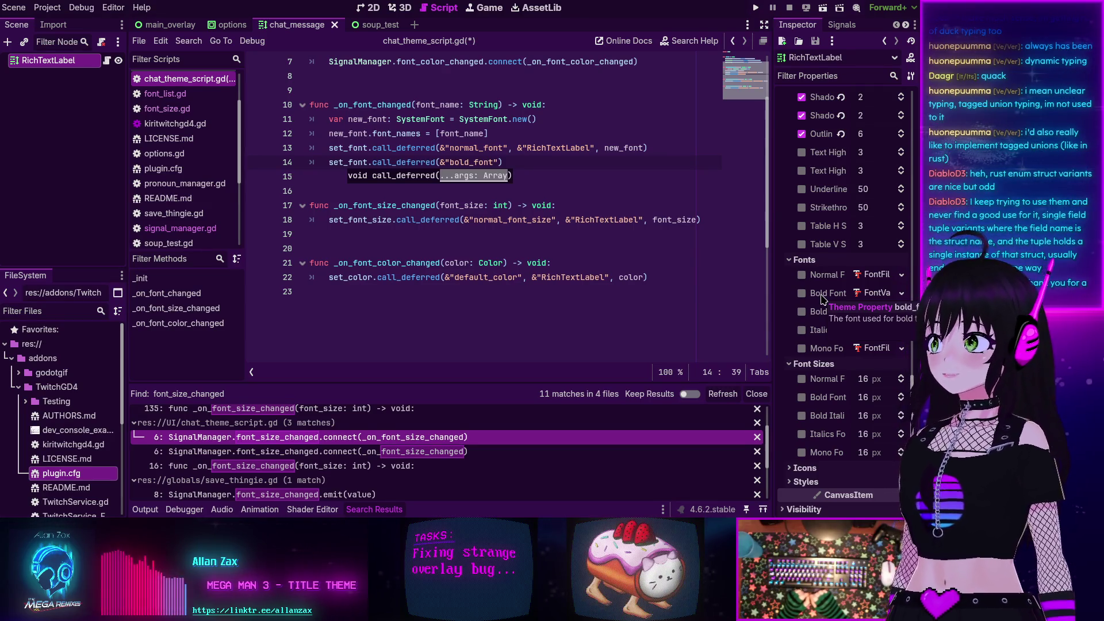
click(548, 173)
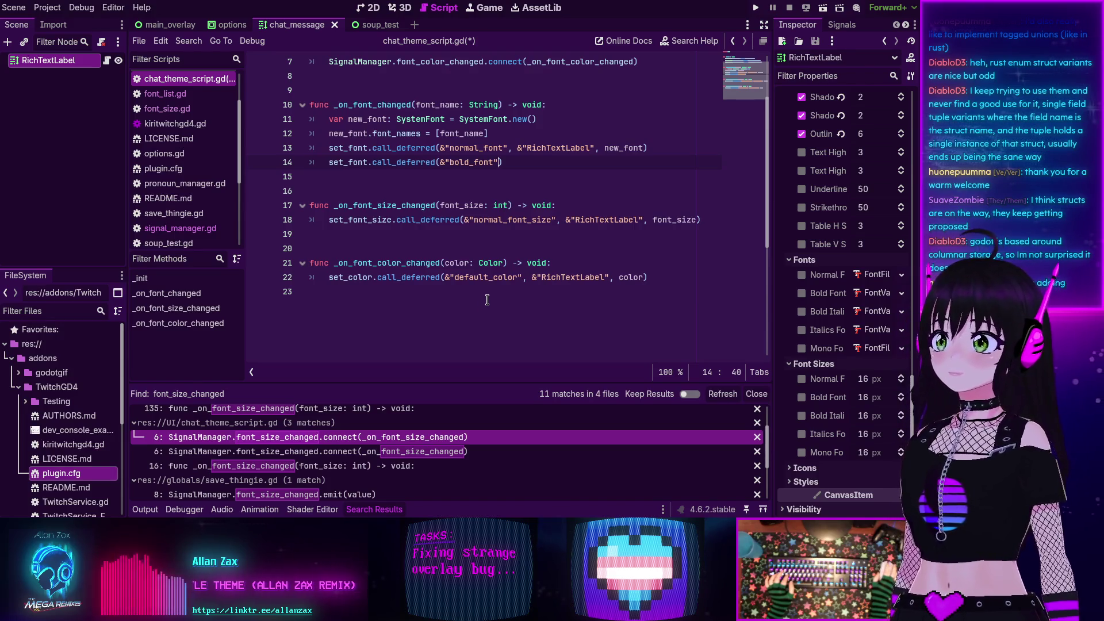
click(514, 163)
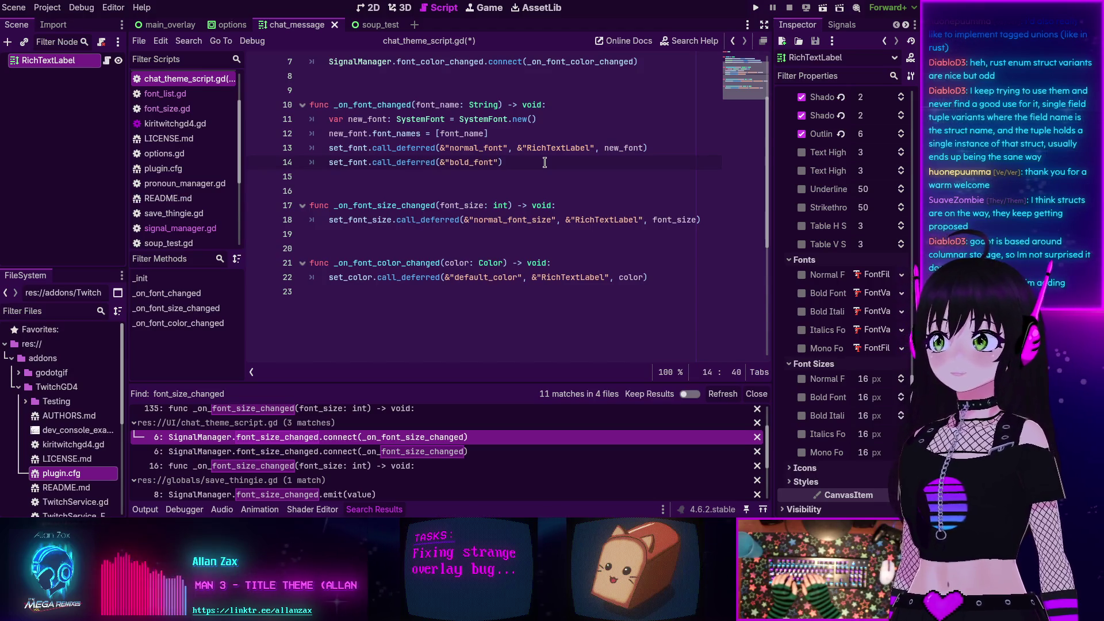
- Append , &"RichTextLabel", new_font to line 14 and add a blank line after line 18
text(, )
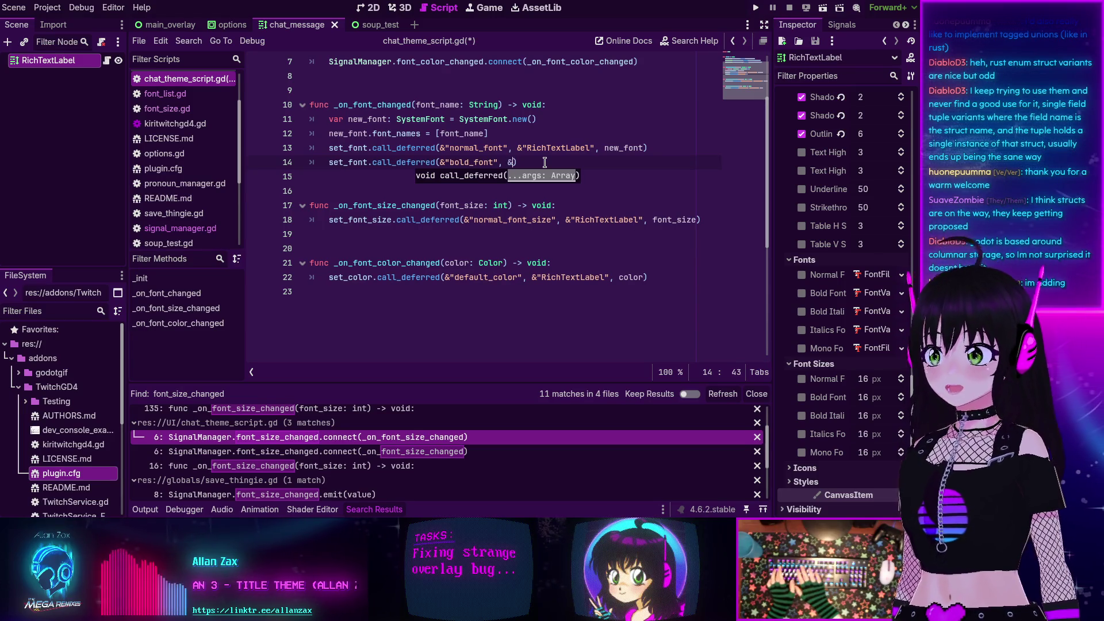
text(&"RichTe)
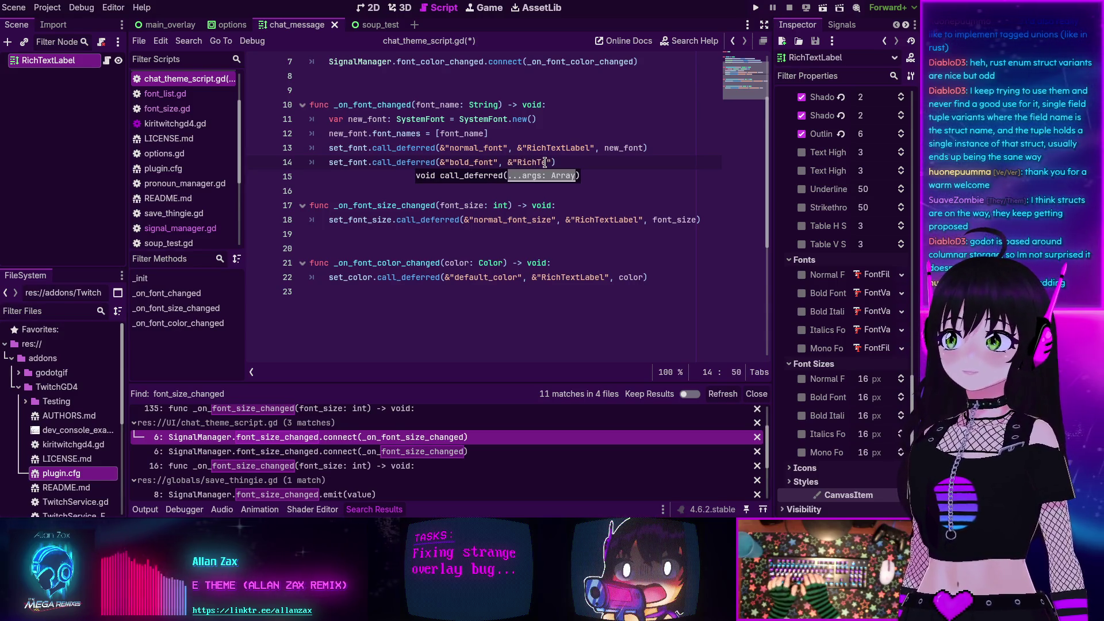
text(xtLabel", new)
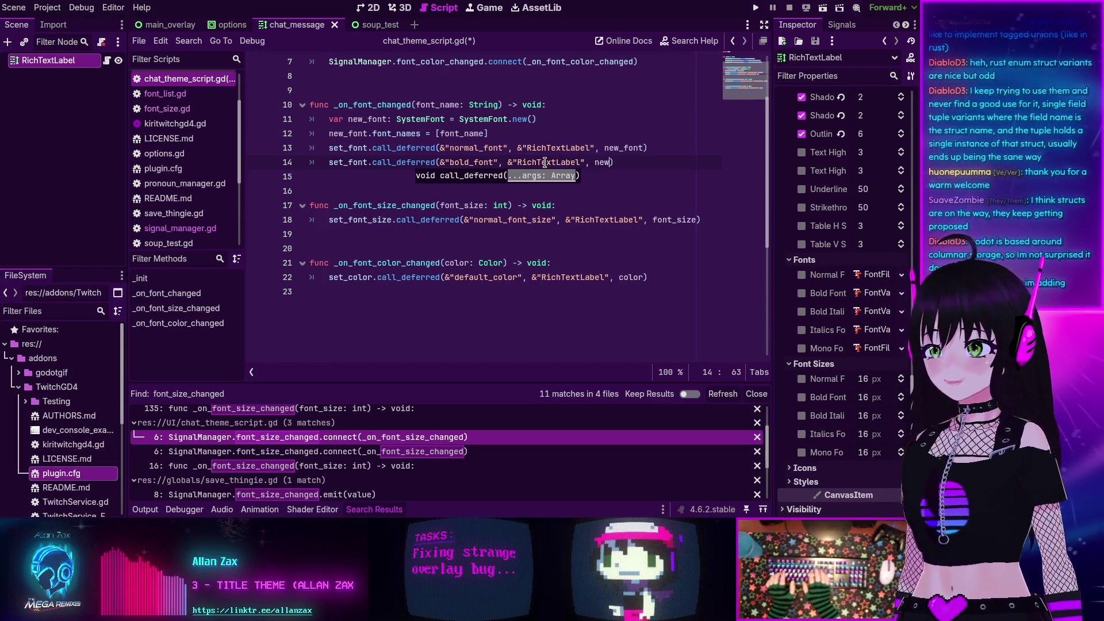
text(_font)
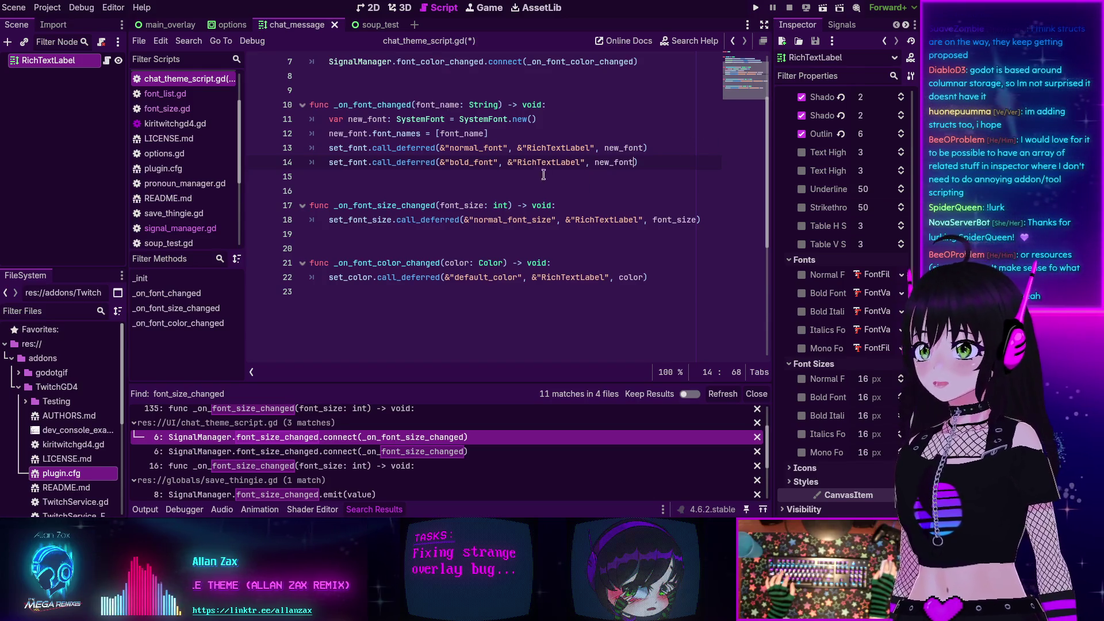
click(650, 163)
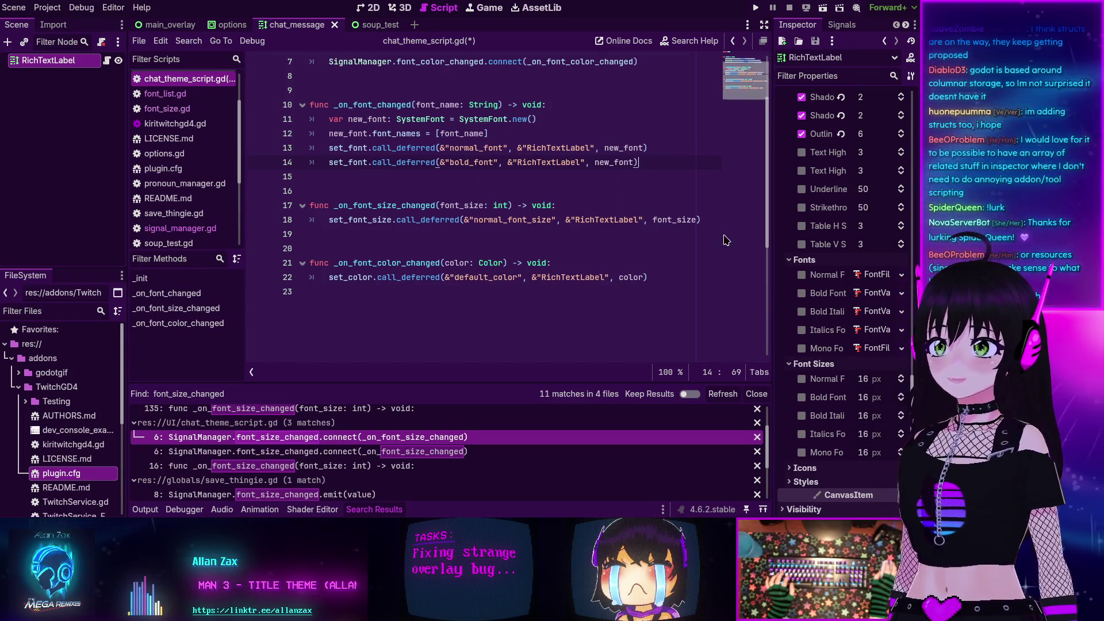
click(709, 221)
key(Return)
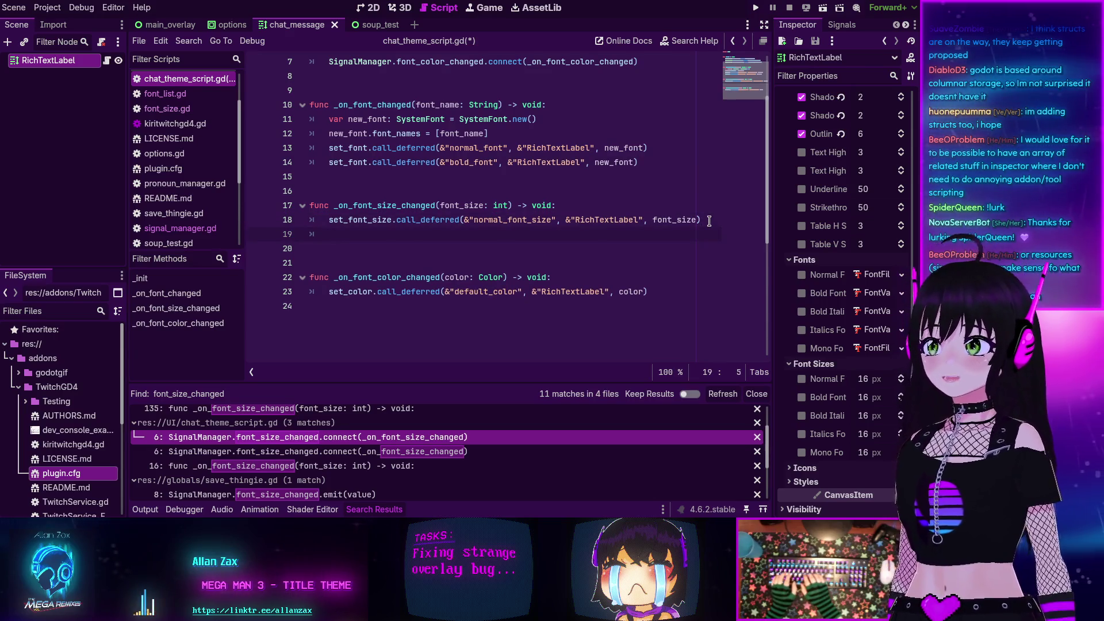
- Write line 19 as set_font_size.call_deferred(&"bold_font_size", &"RichTextLabel", font_size) by copying from line 18
drag(471, 221, 355, 222)
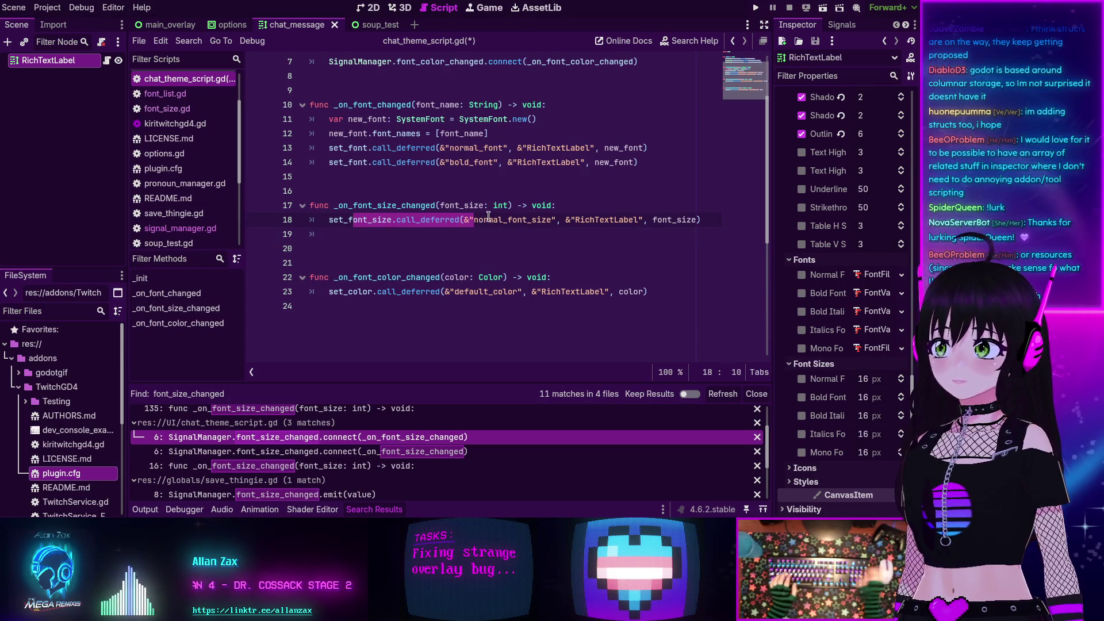
key(shift+Home)
key(ctrl+c)
click(409, 234)
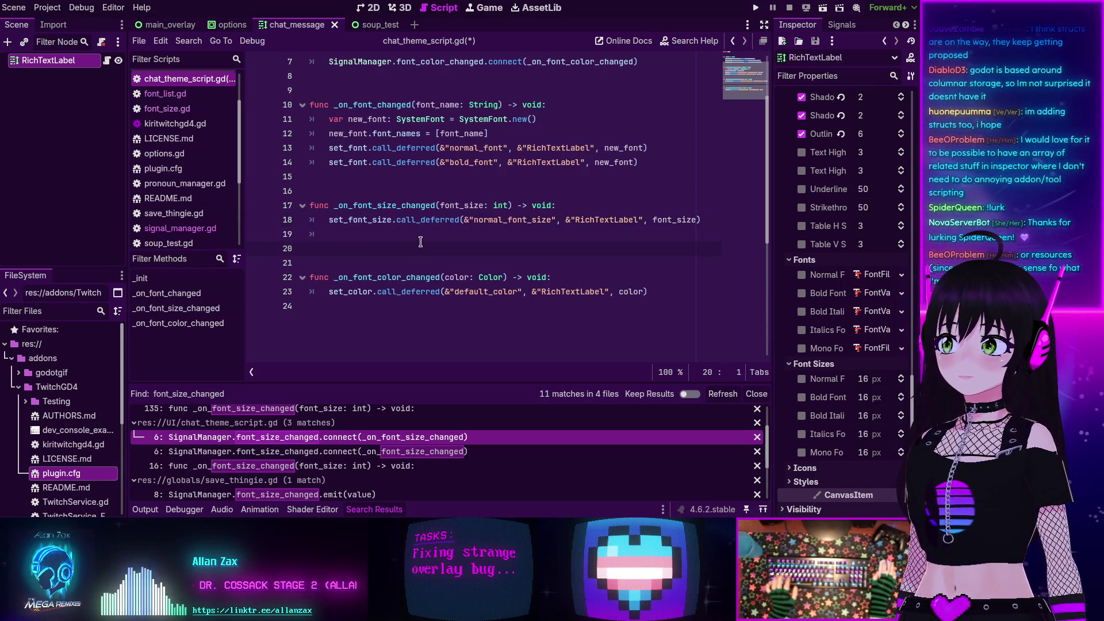
key(ctrl+v)
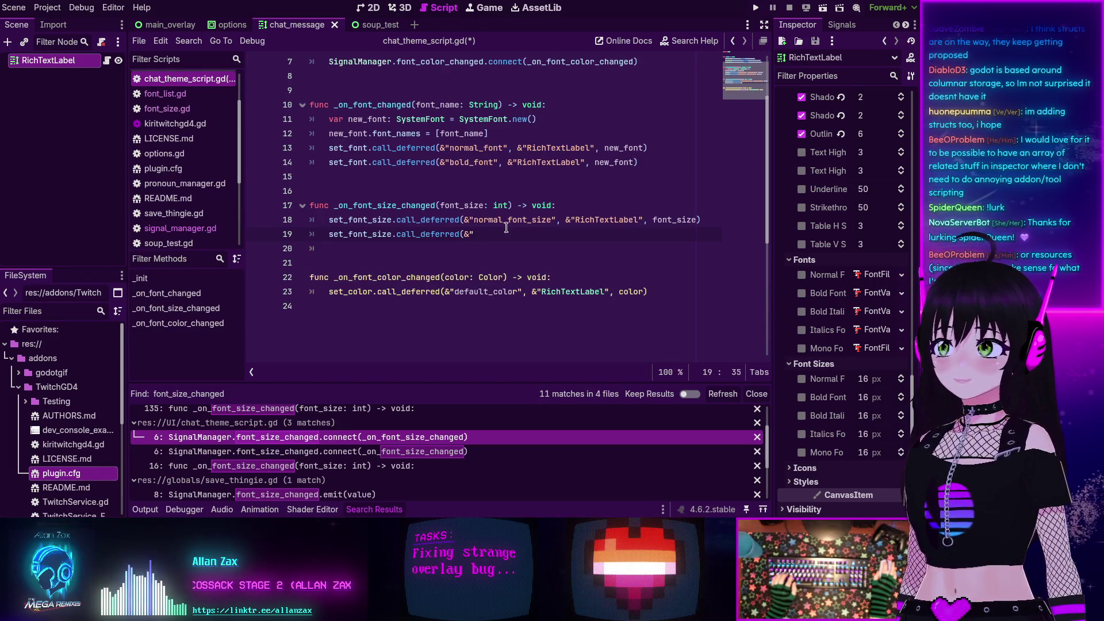
text(bold_font_size)
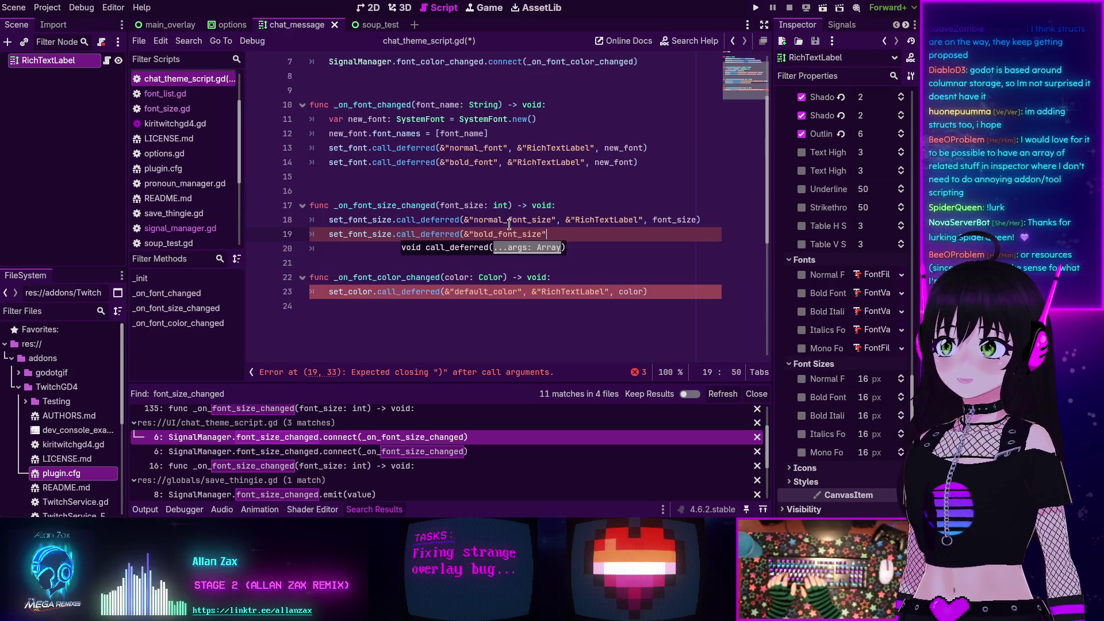
text(",)
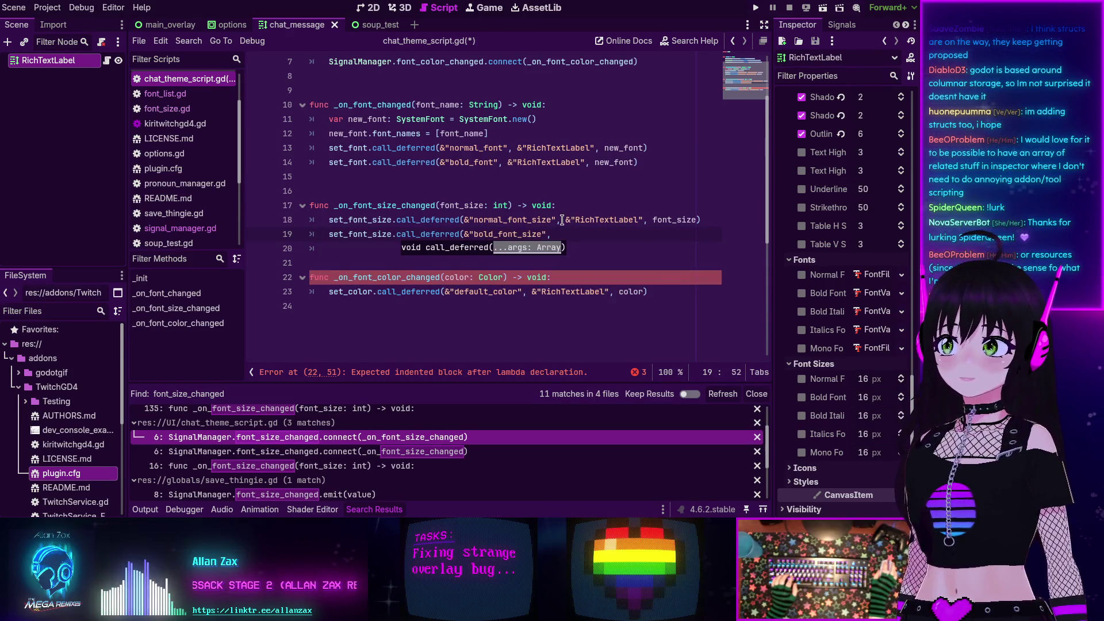
drag(561, 220, 711, 226)
key(ctrl+c)
click(605, 232)
key(ctrl+v)
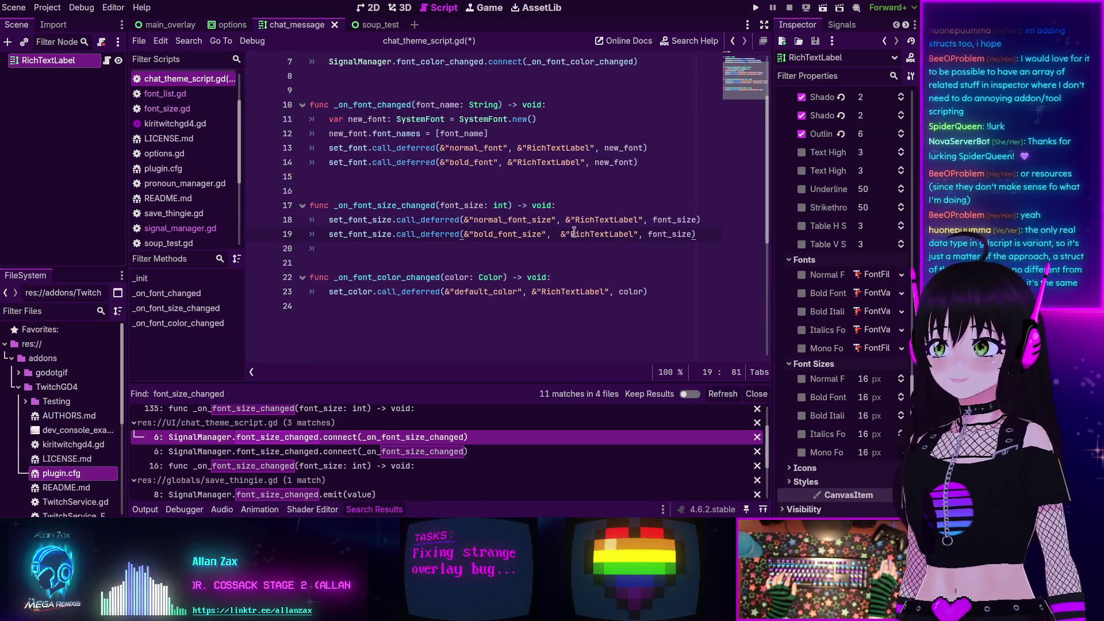
key(BackSpace)
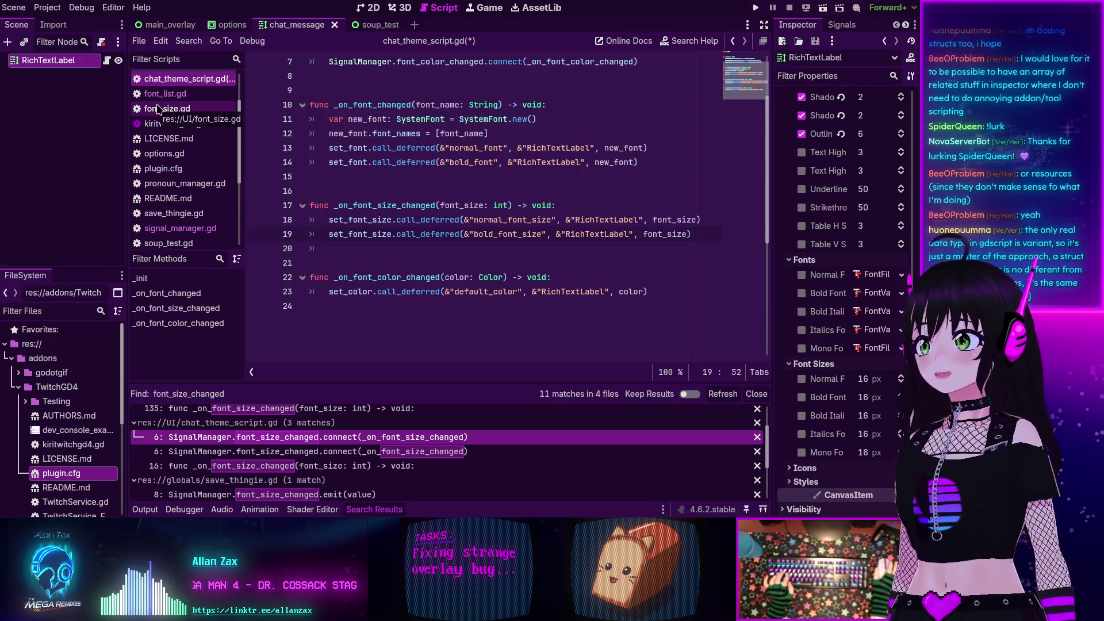
- Open twitch_chat.gd from the script list for editing
scroll(163, 115, up, 2)
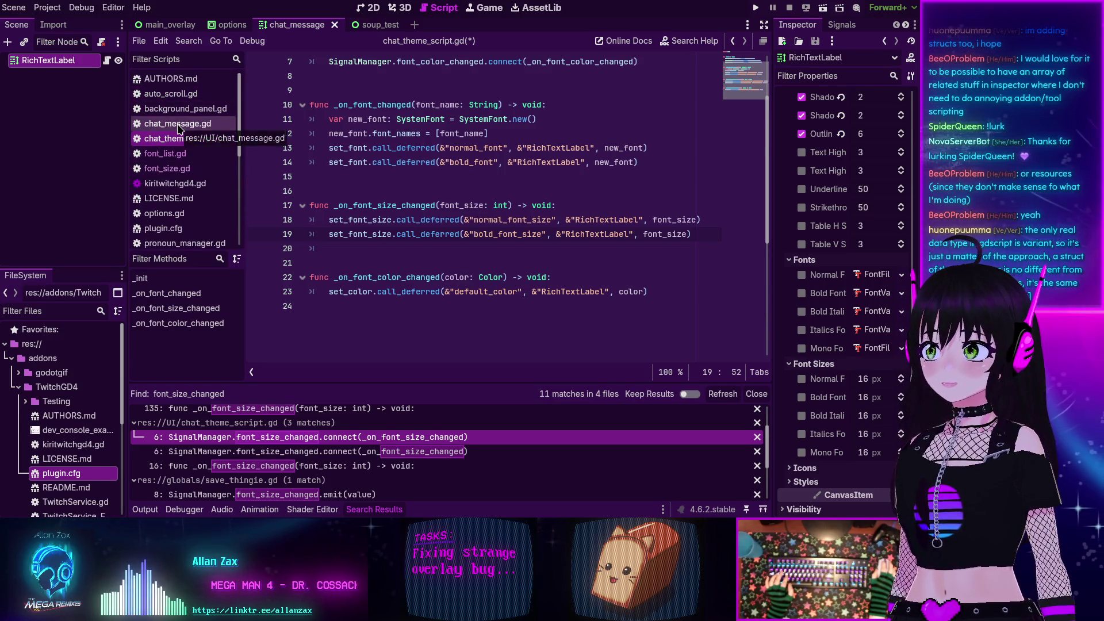
scroll(179, 129, down, 6)
click(190, 216)
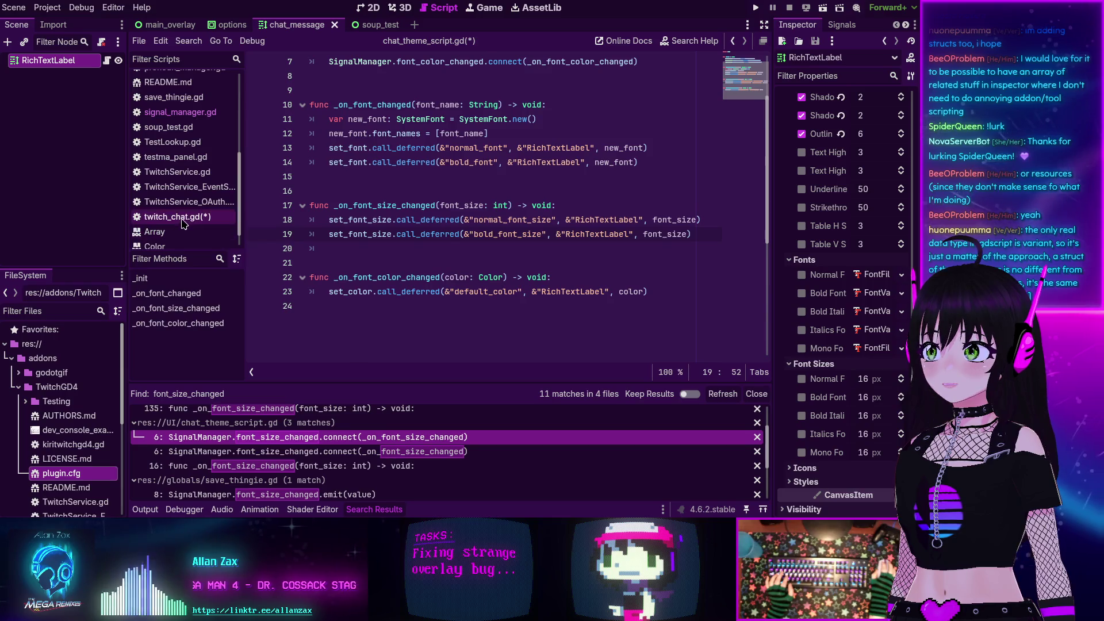
click(495, 190)
- Scroll to add_message and select font_size * 0.8 on line 62
scroll(517, 210, up, 4)
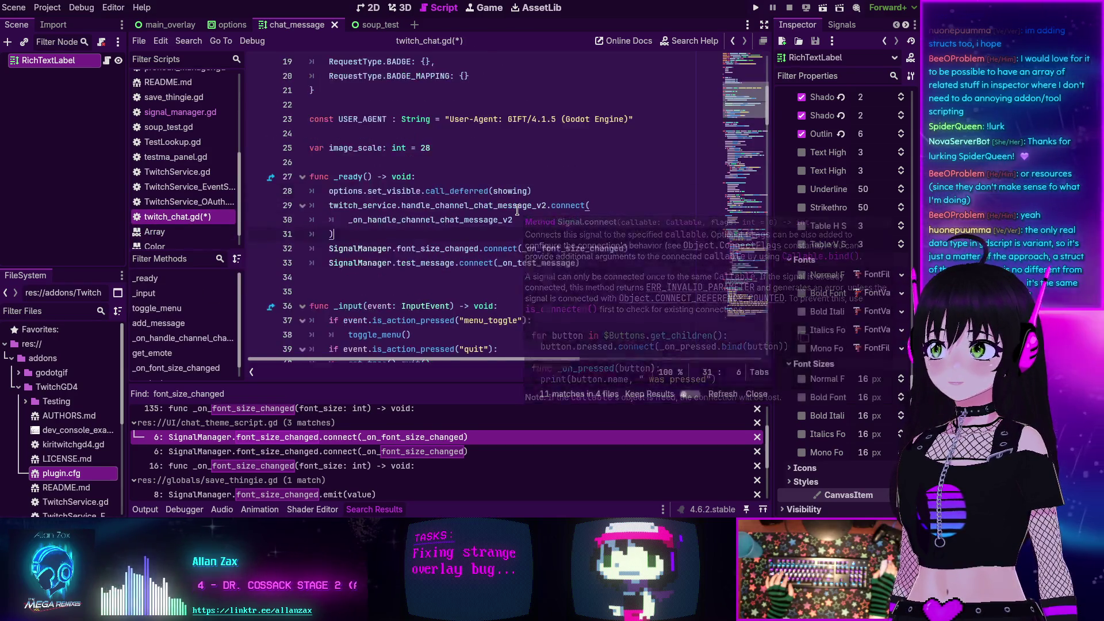
scroll(512, 212, down, 15)
scroll(508, 212, down, 14)
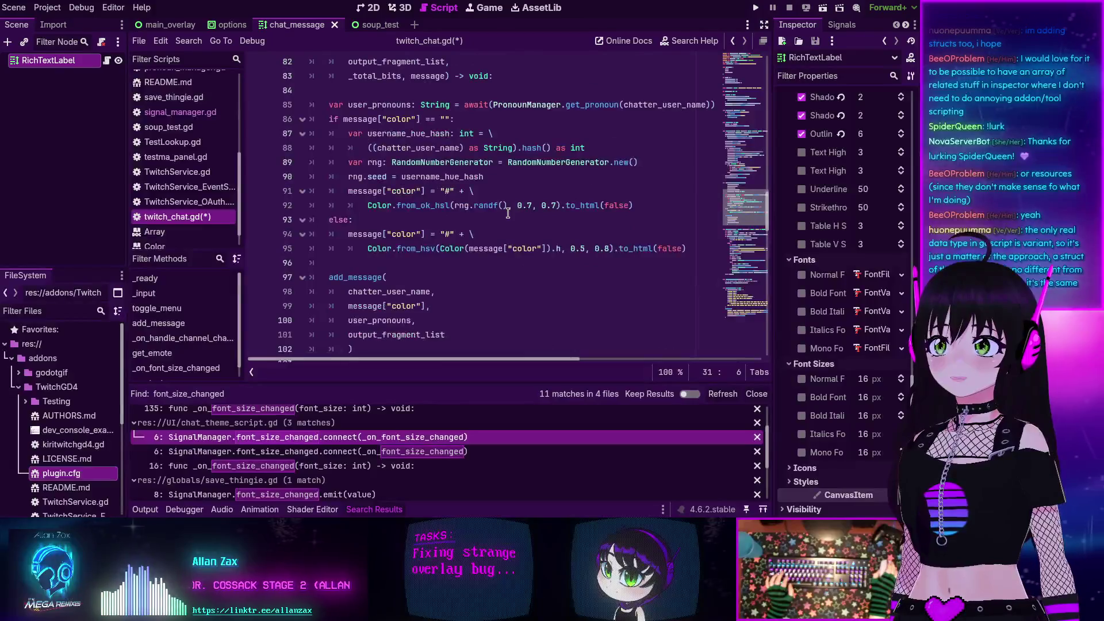
scroll(505, 212, down, 20)
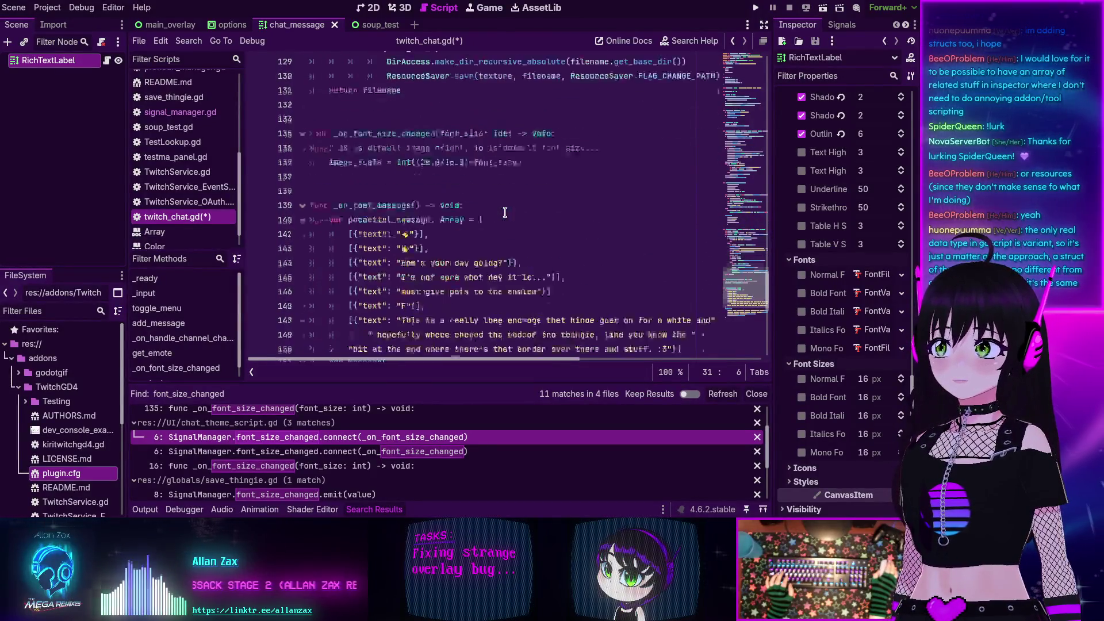
scroll(501, 214, up, 20)
scroll(494, 217, up, 20)
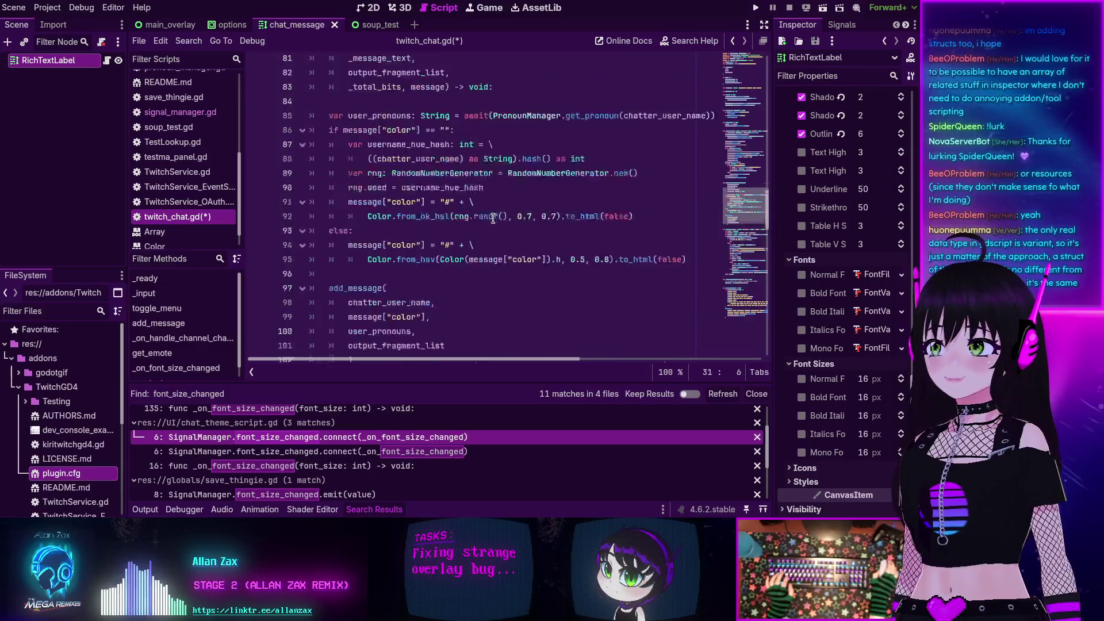
scroll(493, 217, up, 3)
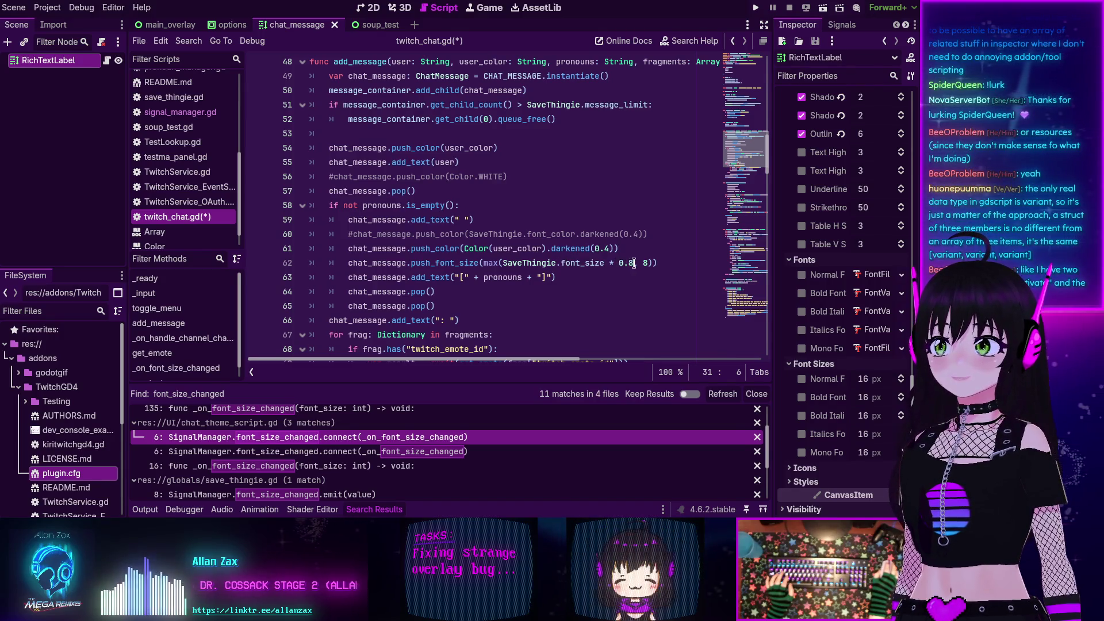
click(561, 263)
drag(560, 263, 633, 263)
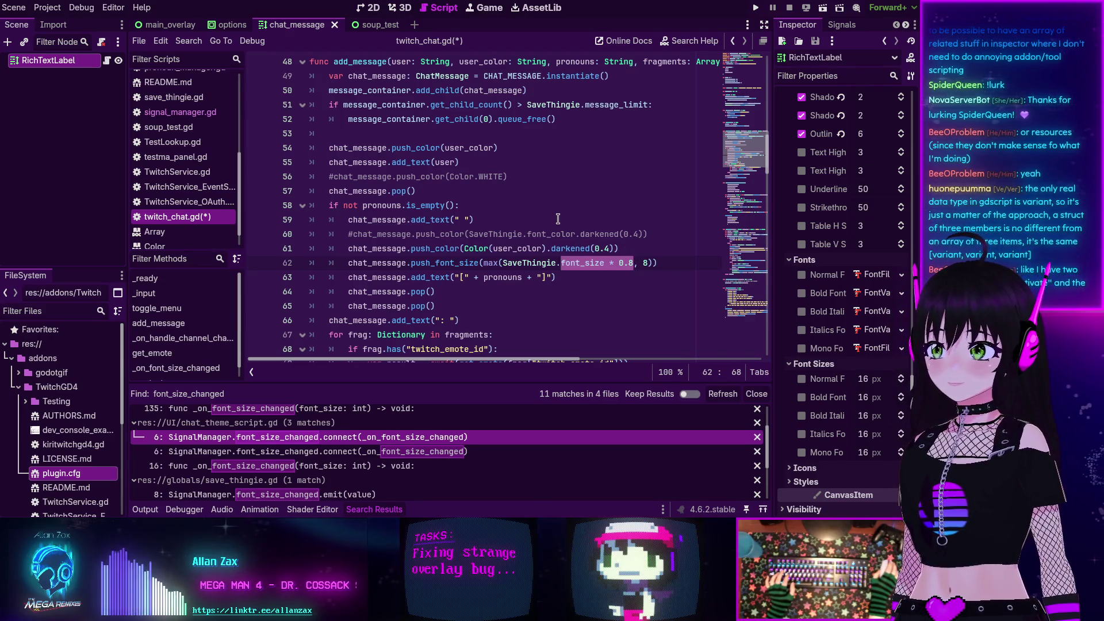
click(518, 263)
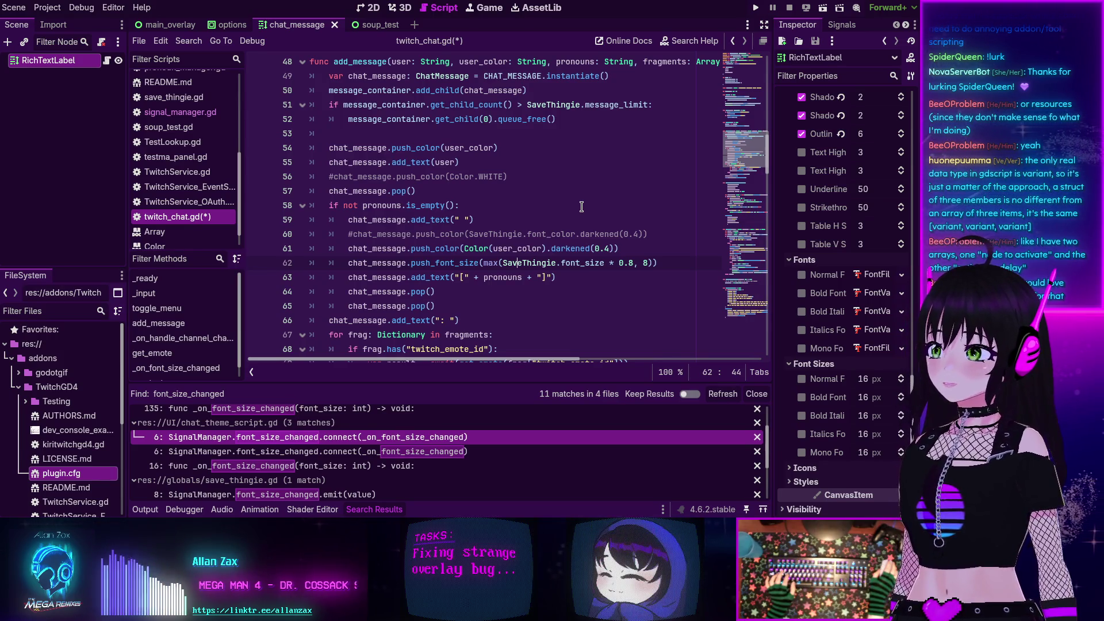
- Search the help for 'variant' and open the Variant class reference
click(688, 45)
text(variant)
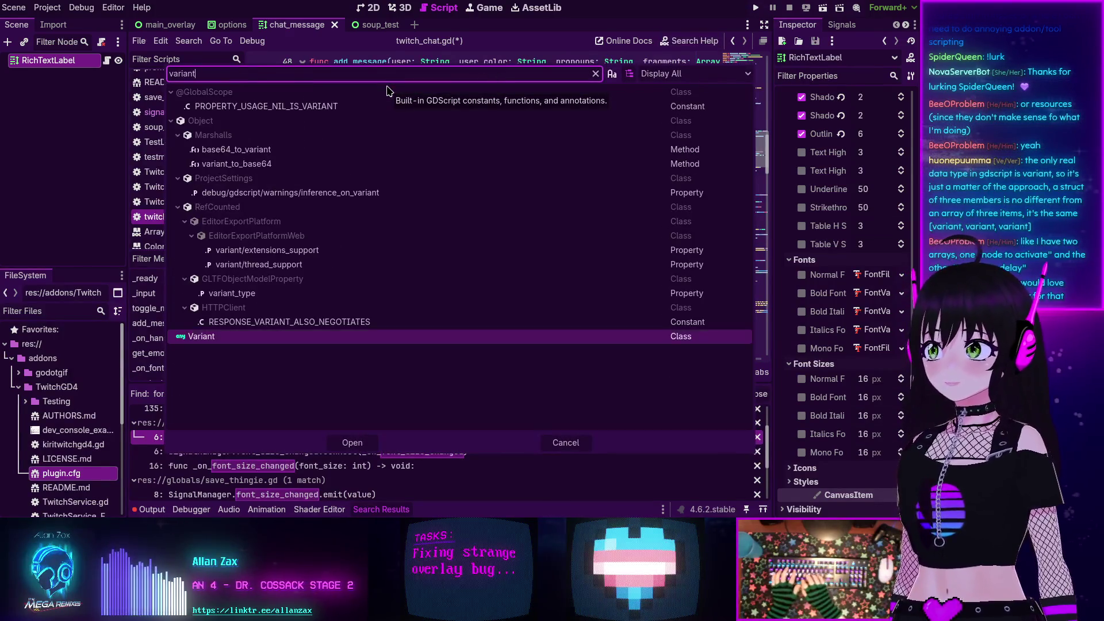
double_click(204, 338)
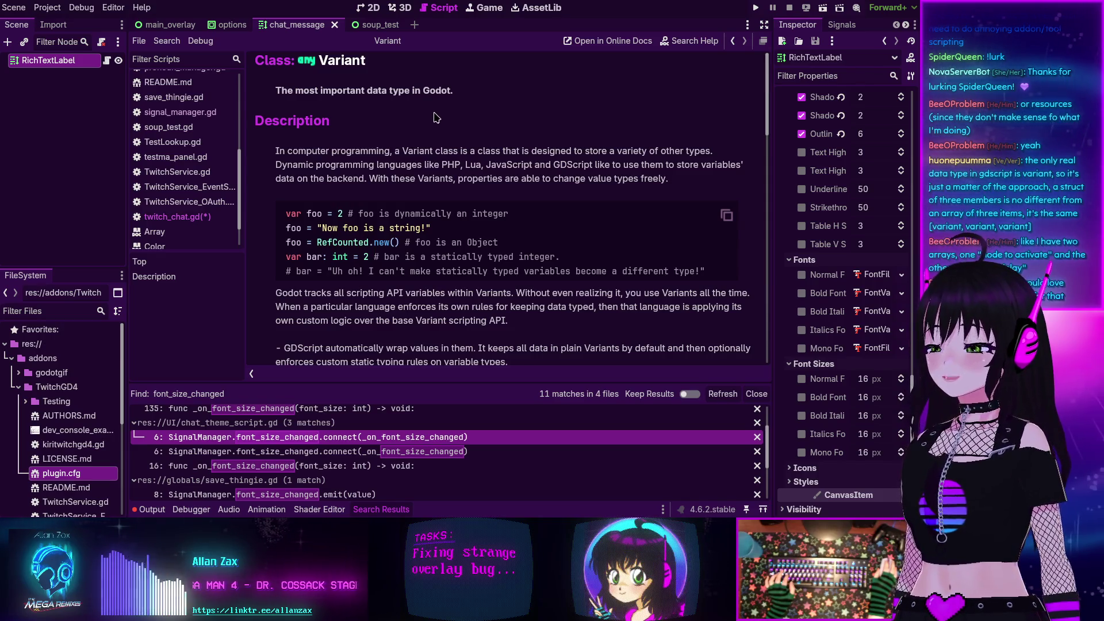
- Look up 'vector3' in the help, read the Vector3 class page, then go back to twitch_chat.gd
key(F1)
text(vec)
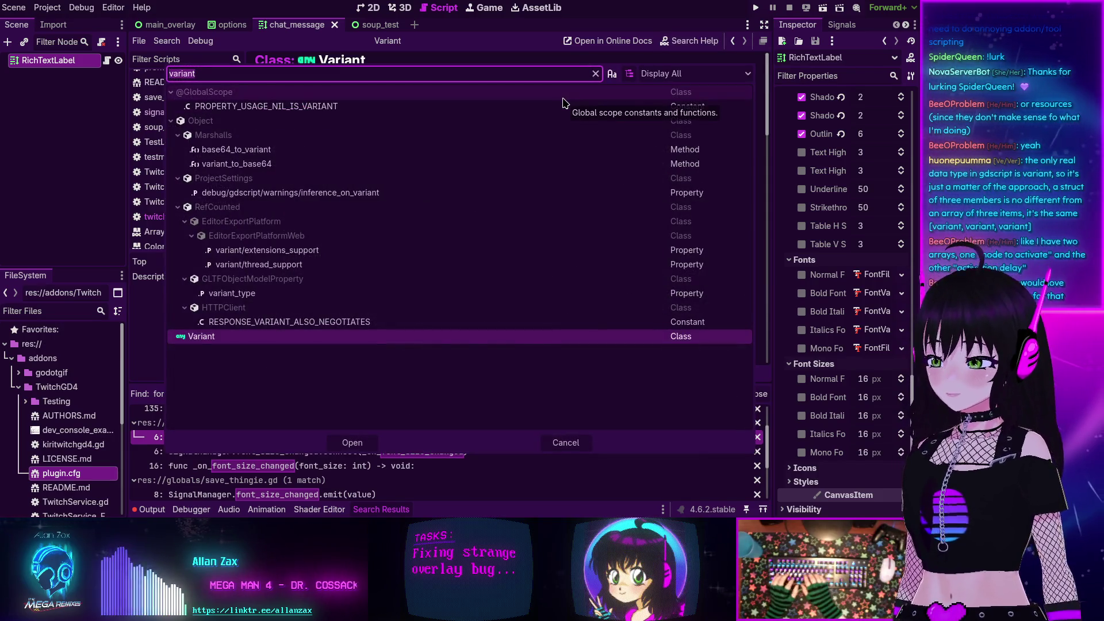
text(tor3)
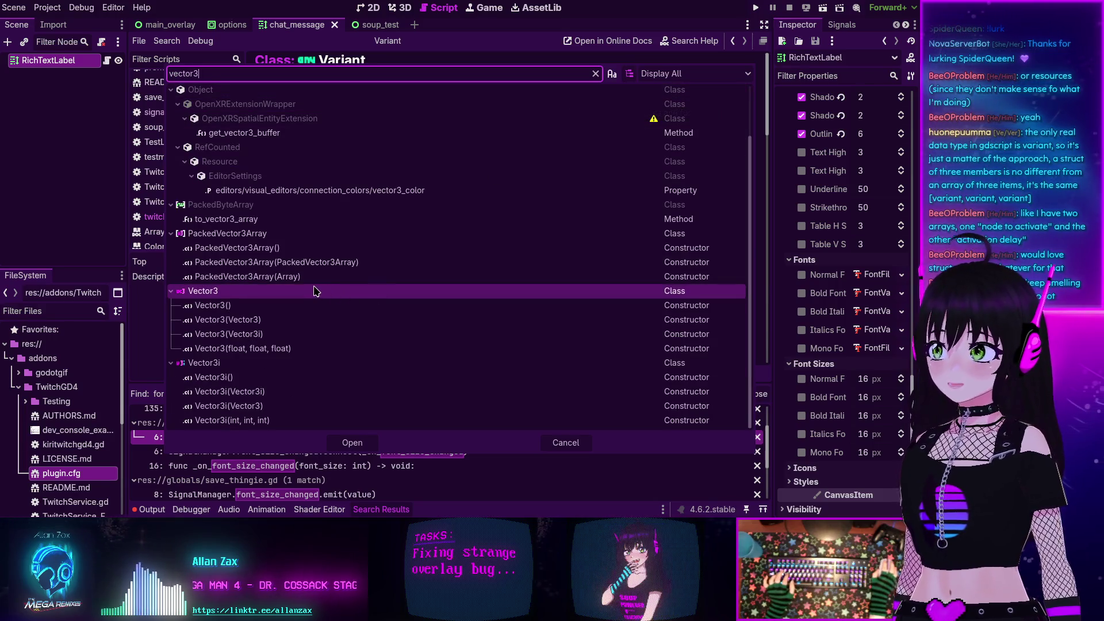
double_click(313, 291)
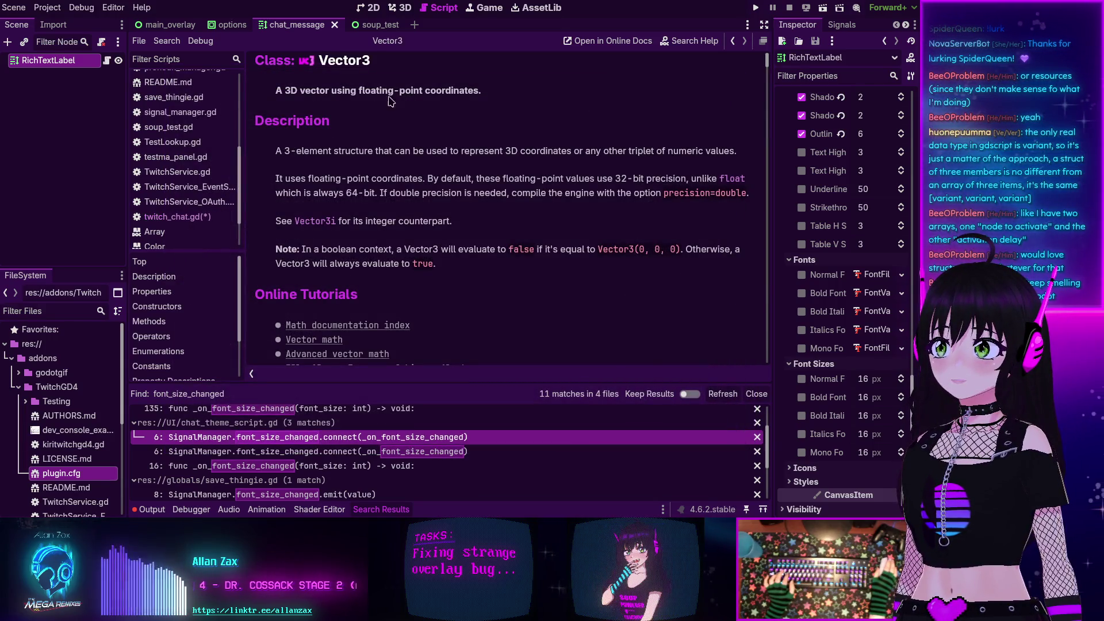
scroll(482, 149, down, 5)
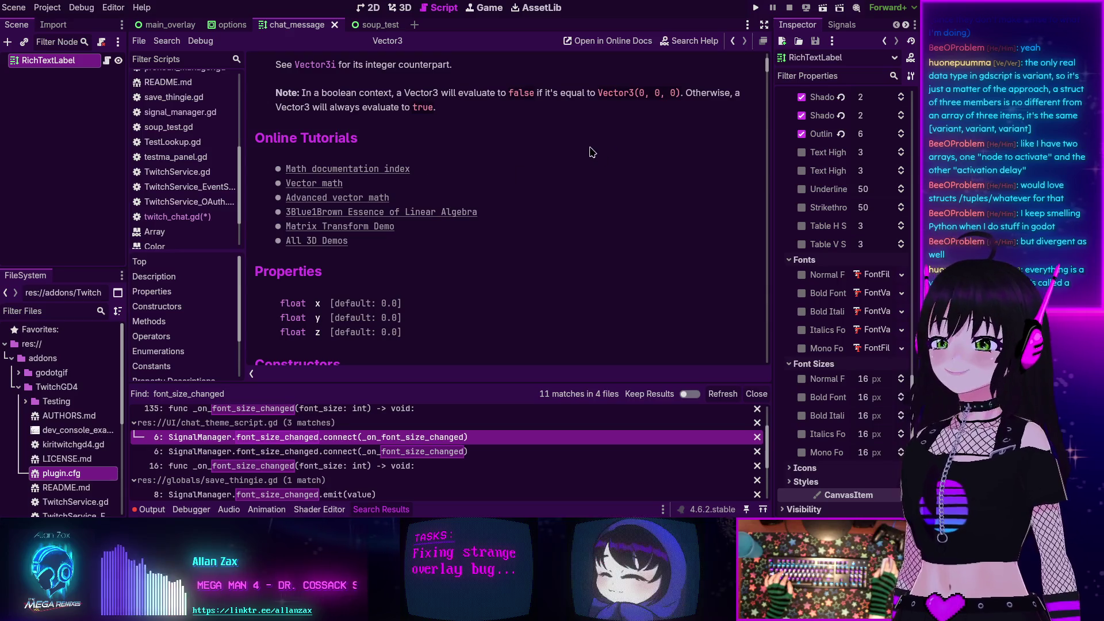
click(733, 42)
click(733, 42)
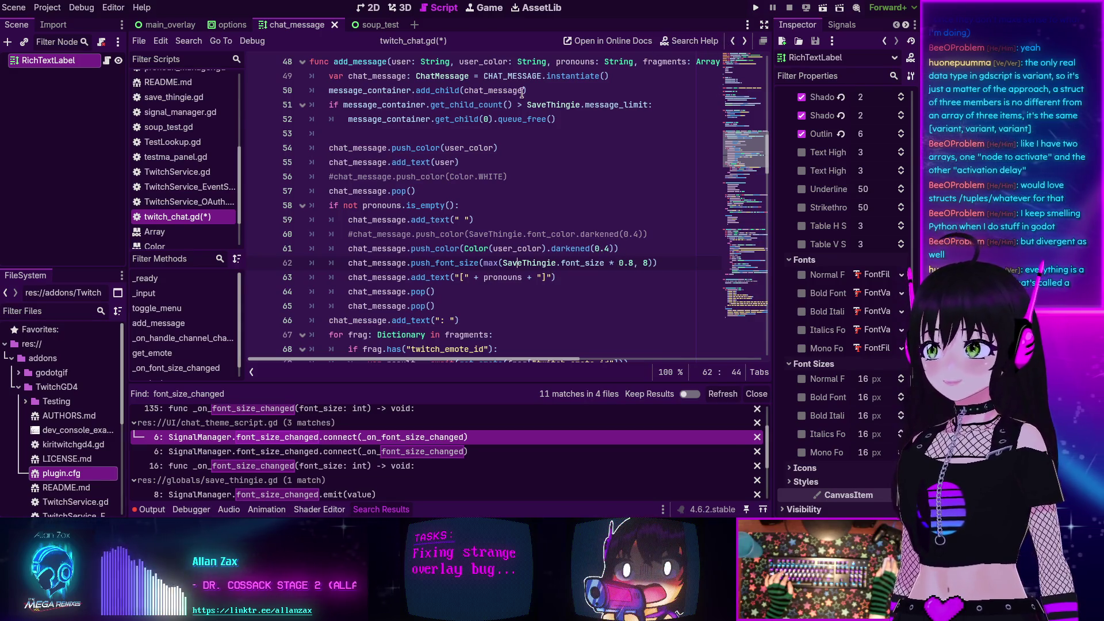
- Return to chat_theme_script.gd and change line 19's bold font size to int(font_size * 0.8)
click(733, 41)
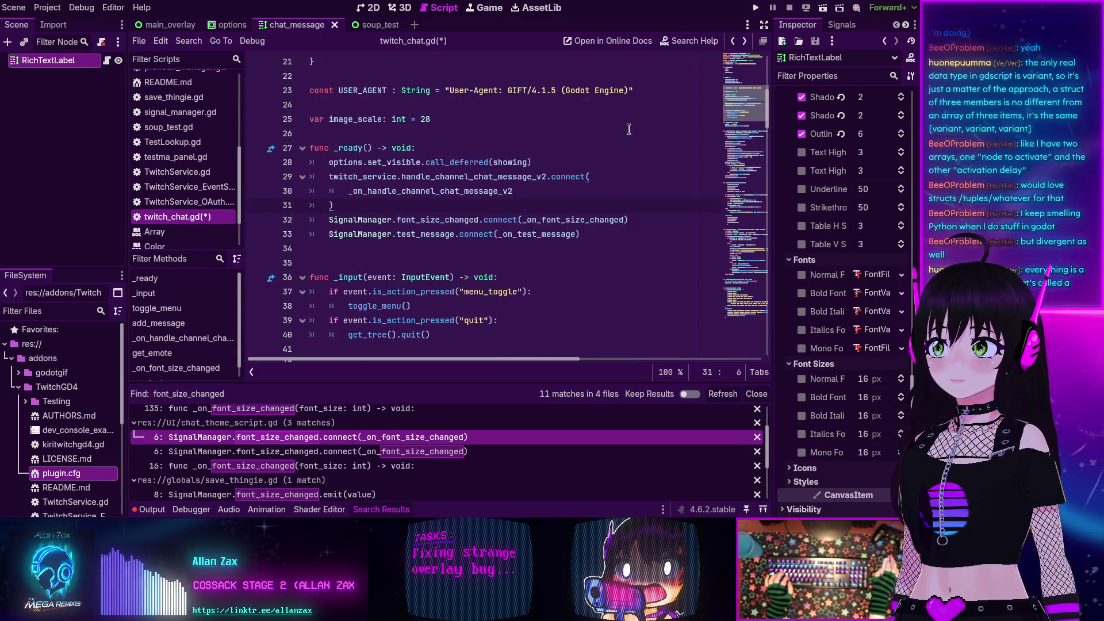
click(731, 41)
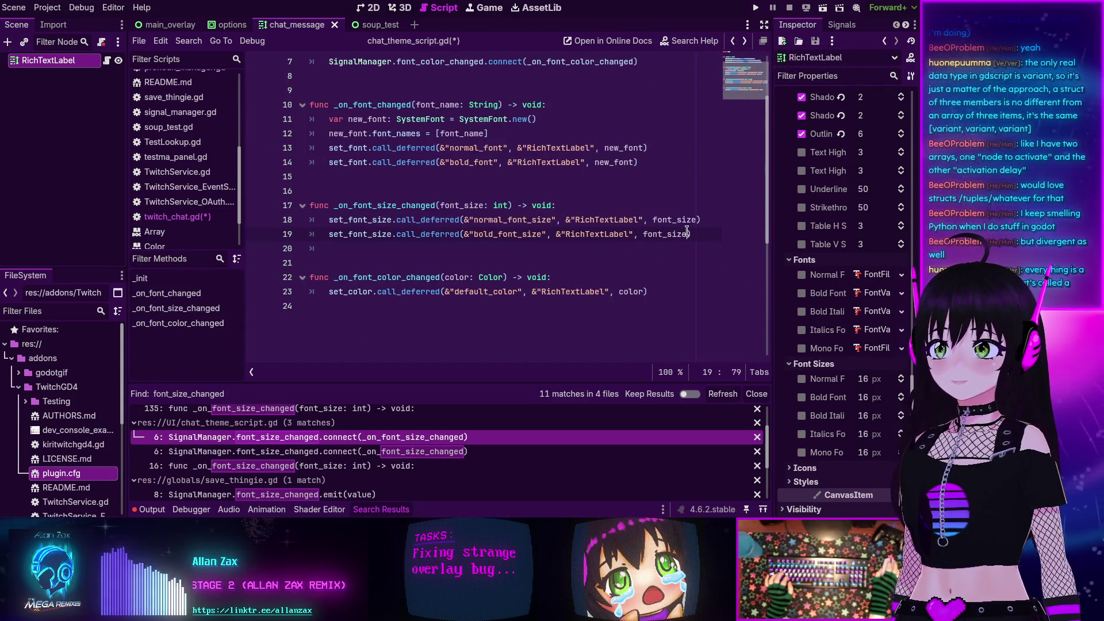
text(* )
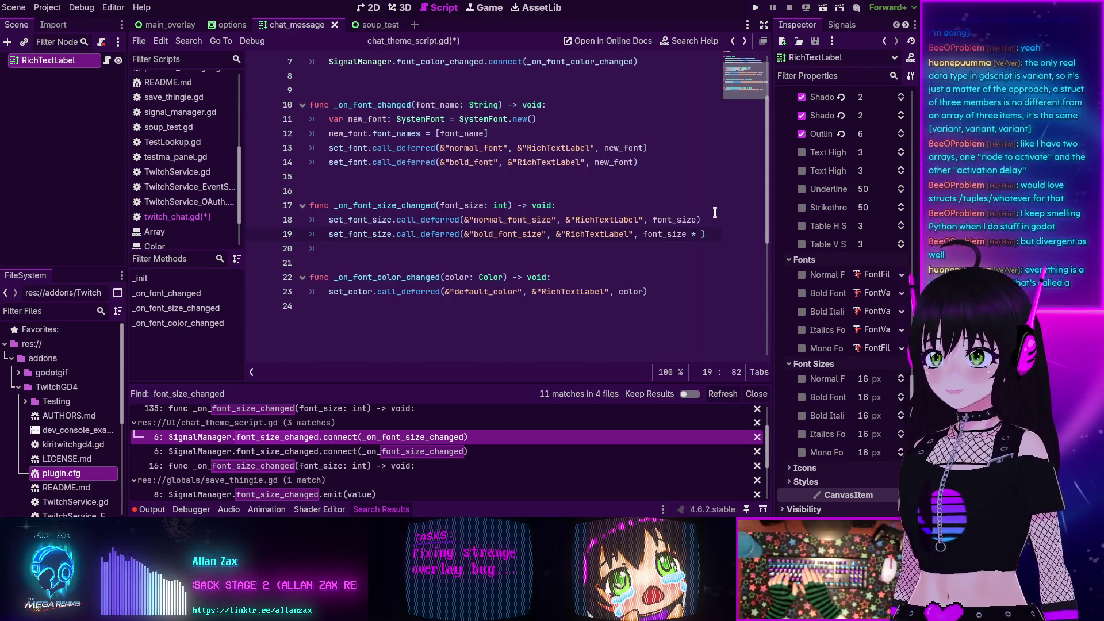
text(0.8)
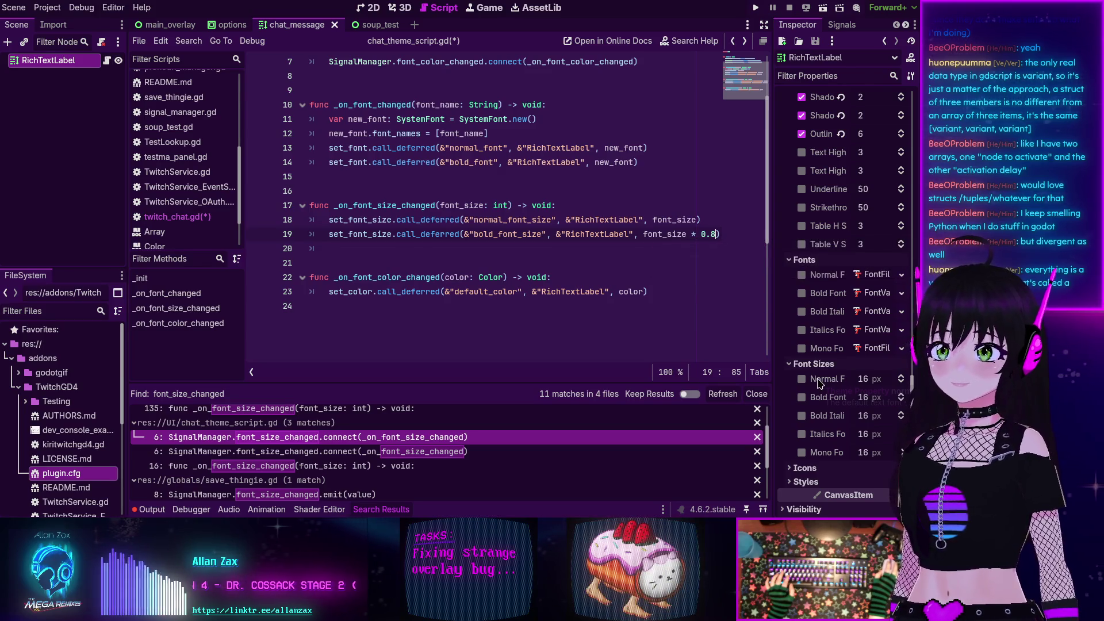
click(643, 234)
text(int()
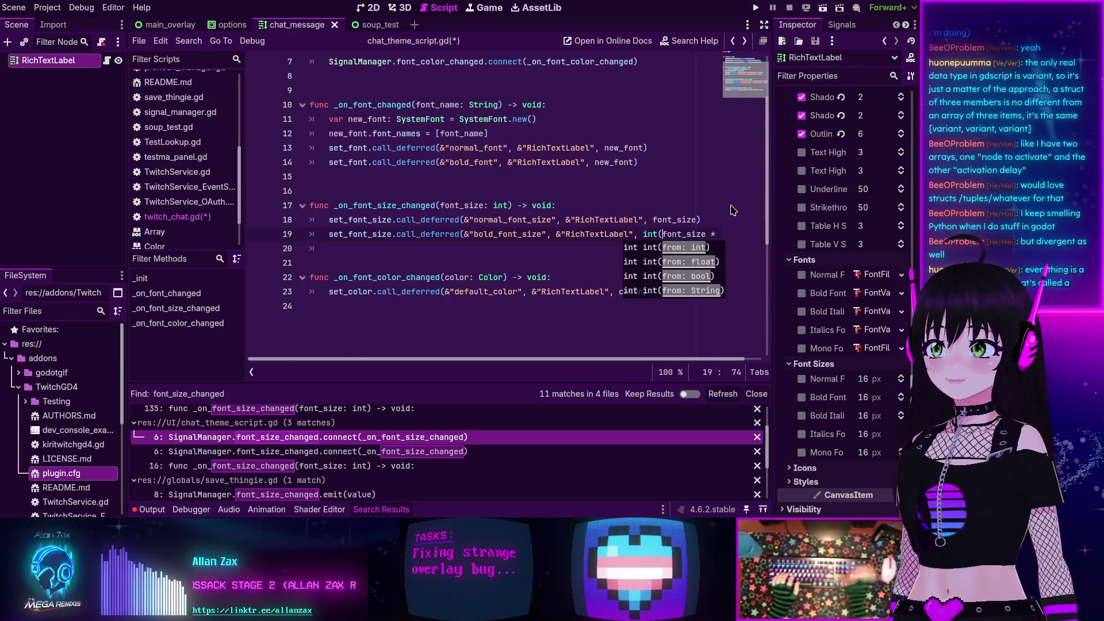
key(End)
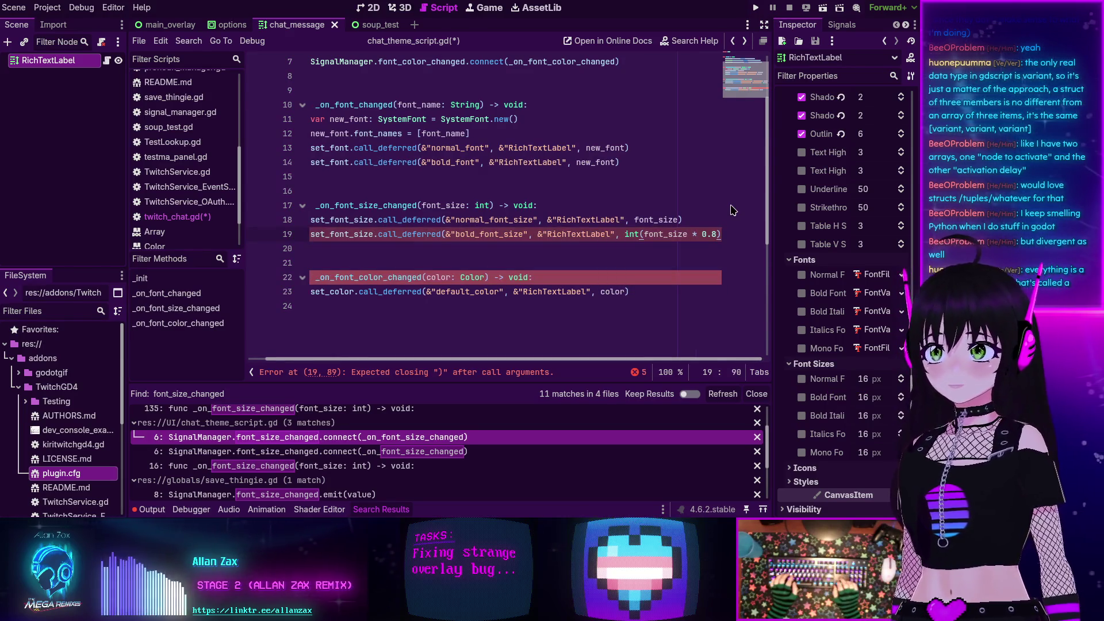
text())
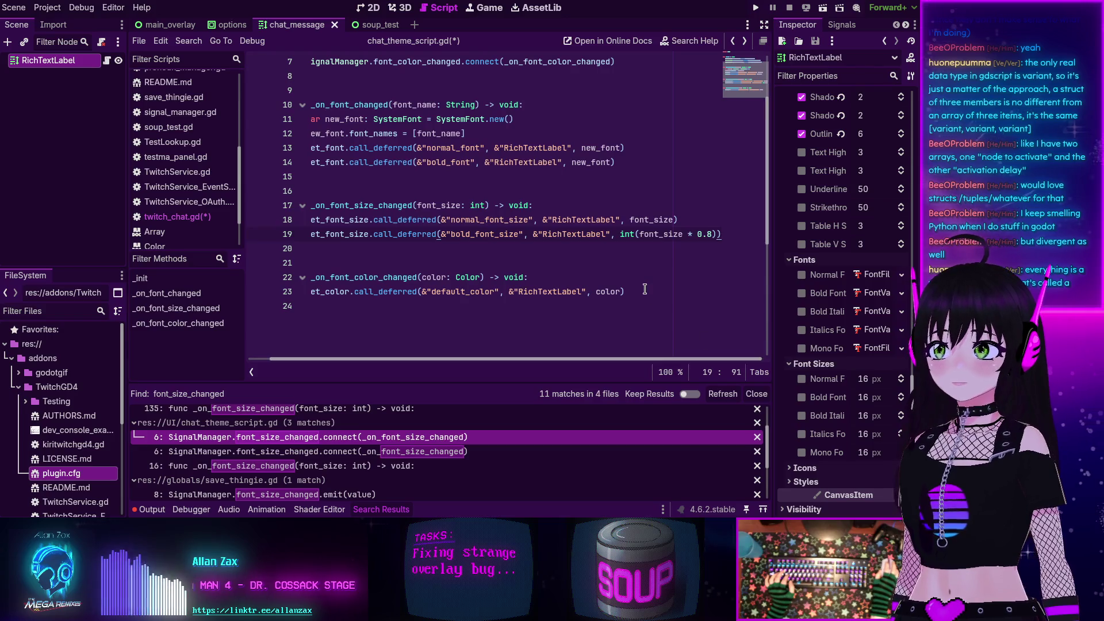
- Review the neighbouring theme lines and save the edited scripts
key(Home)
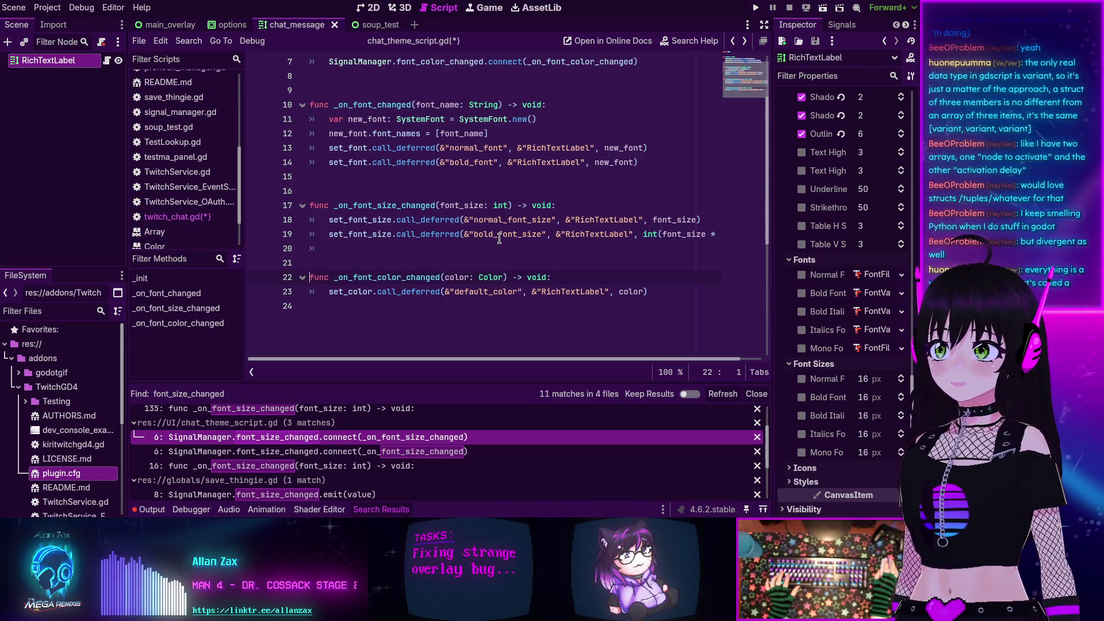
double_click(469, 292)
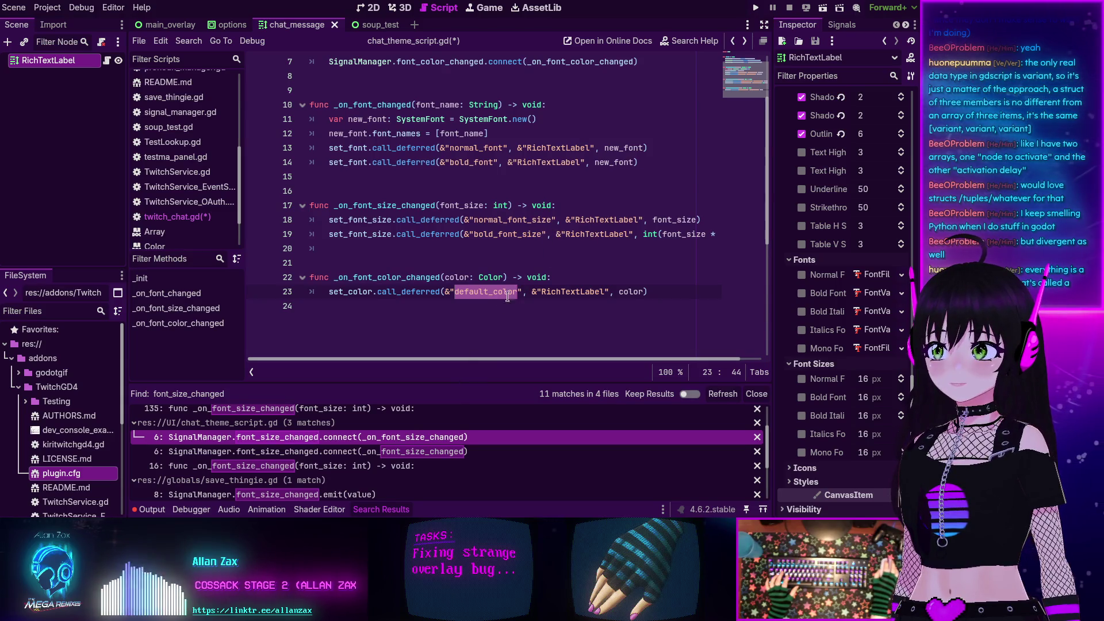
click(523, 262)
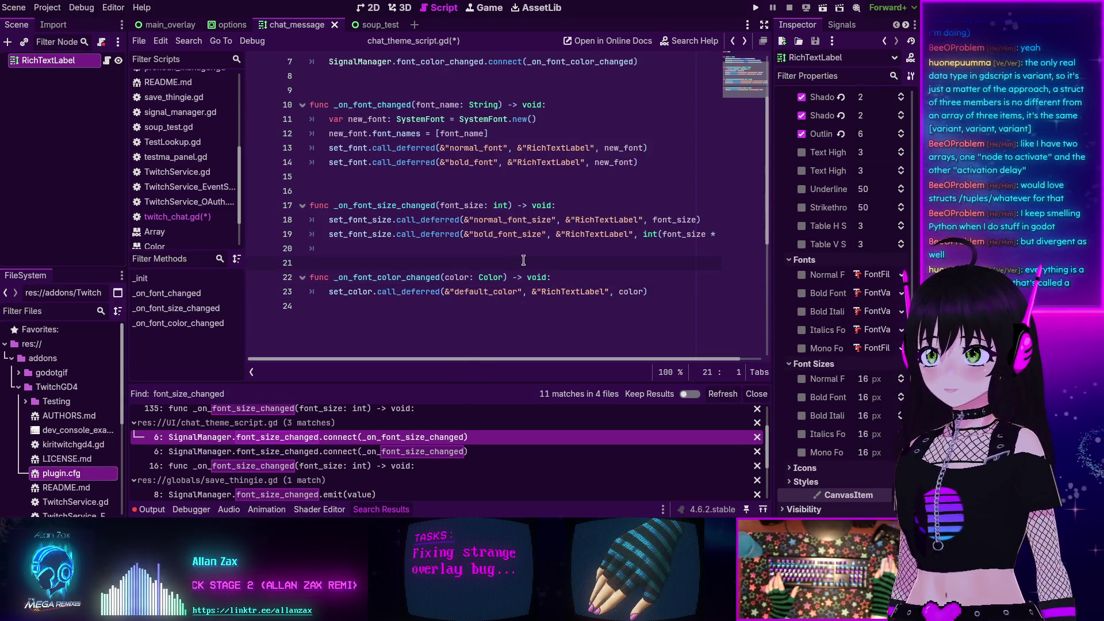
key(ctrl+s)
scroll(183, 158, up, 5)
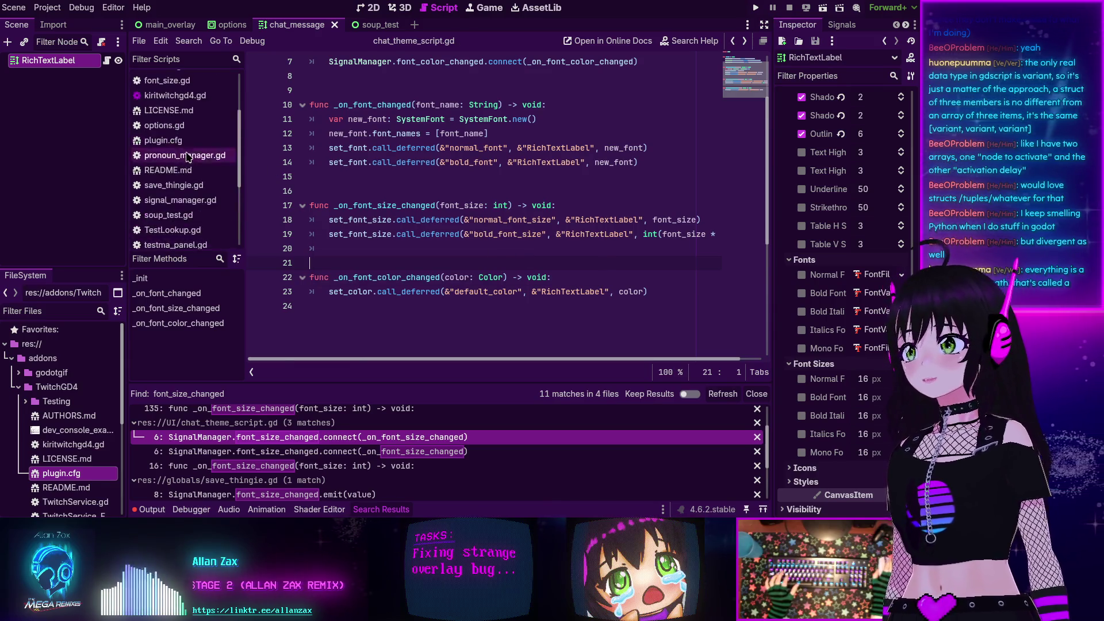
- In twitch_chat.gd, comment out the pronoun push_font_size call on line 62
scroll(190, 169, down, 4)
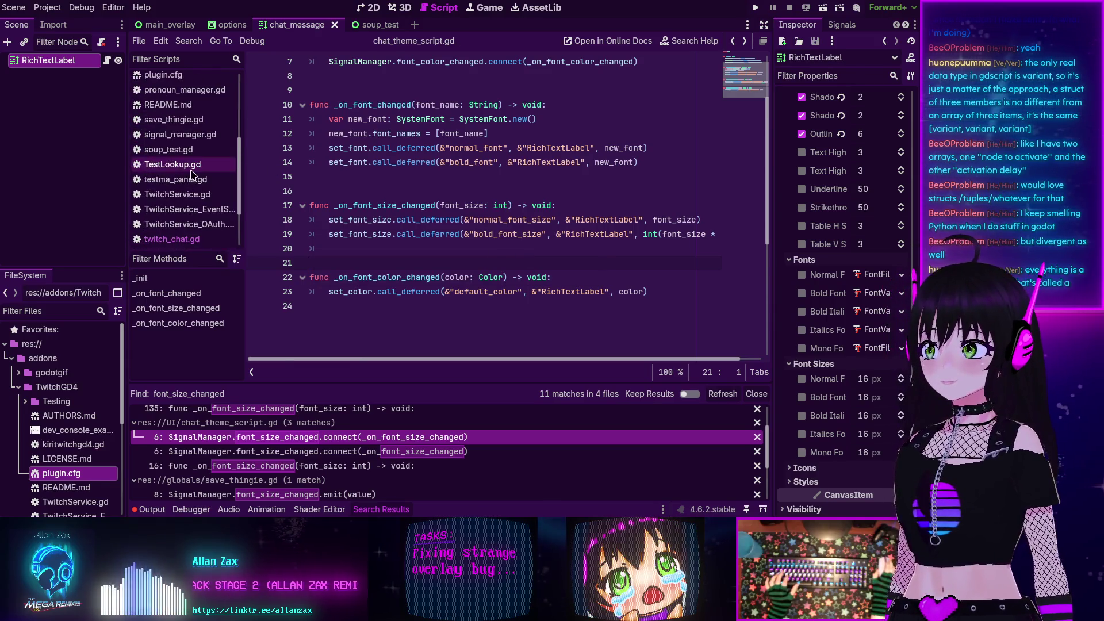
click(171, 238)
scroll(428, 211, down, 5)
scroll(428, 211, up, 5)
scroll(428, 212, down, 12)
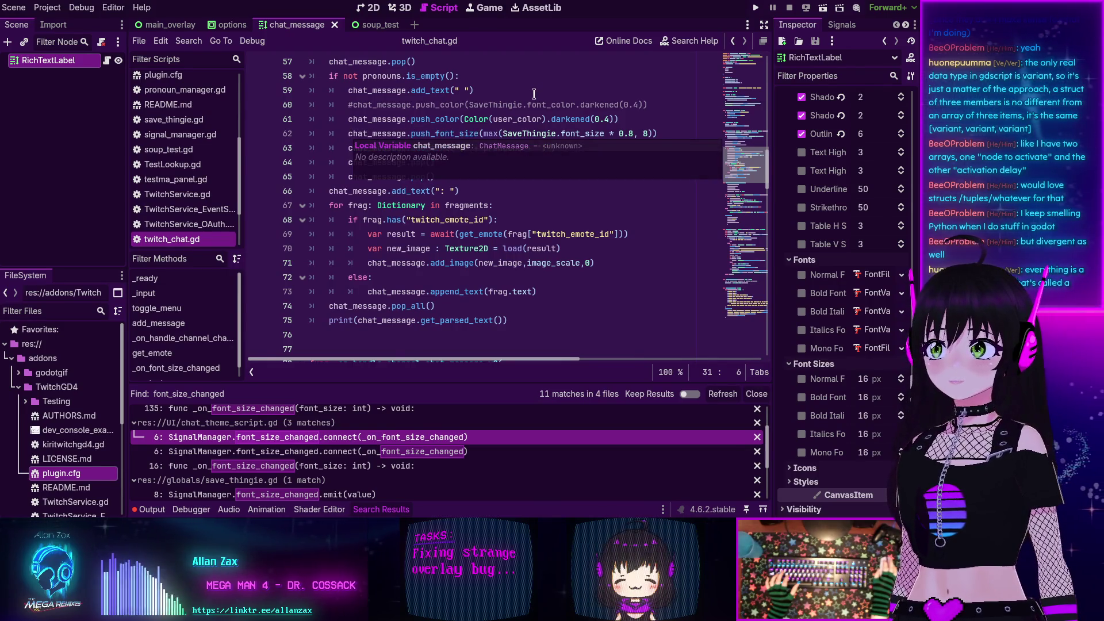
click(377, 134)
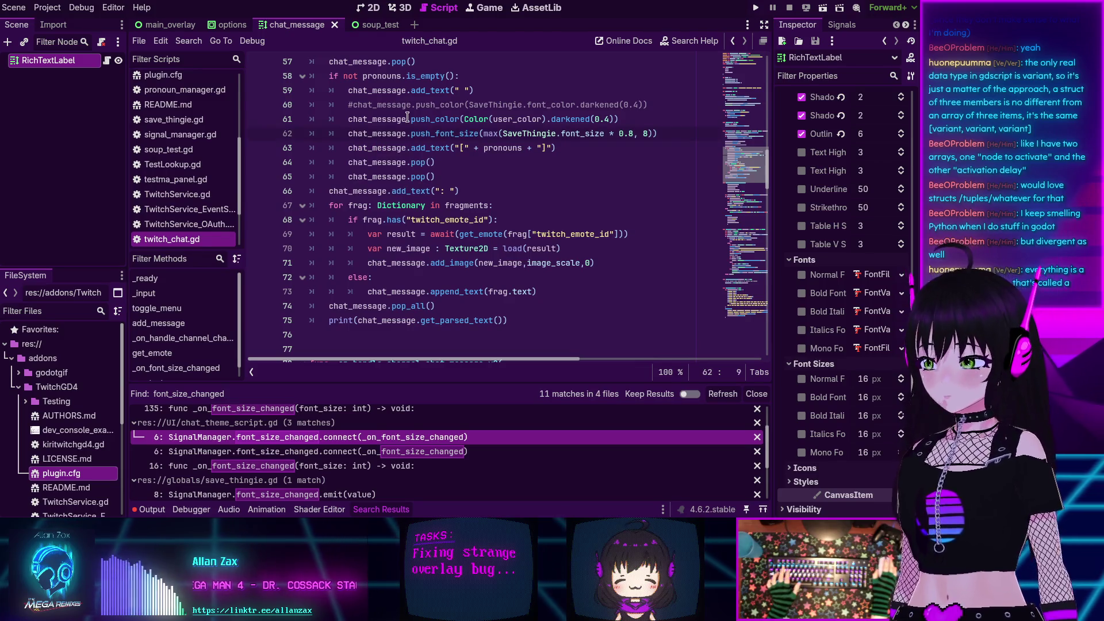
key(ctrl+k)
- Add a chat_message.push_bold() call on a new line 63
key(End)
key(Return)
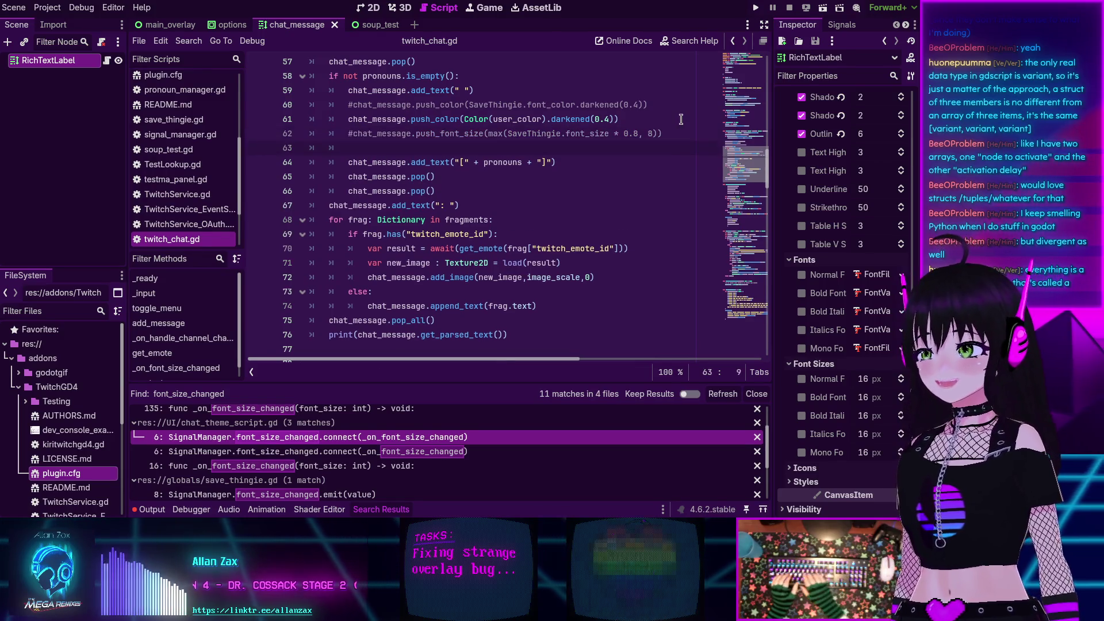
text(chat_me)
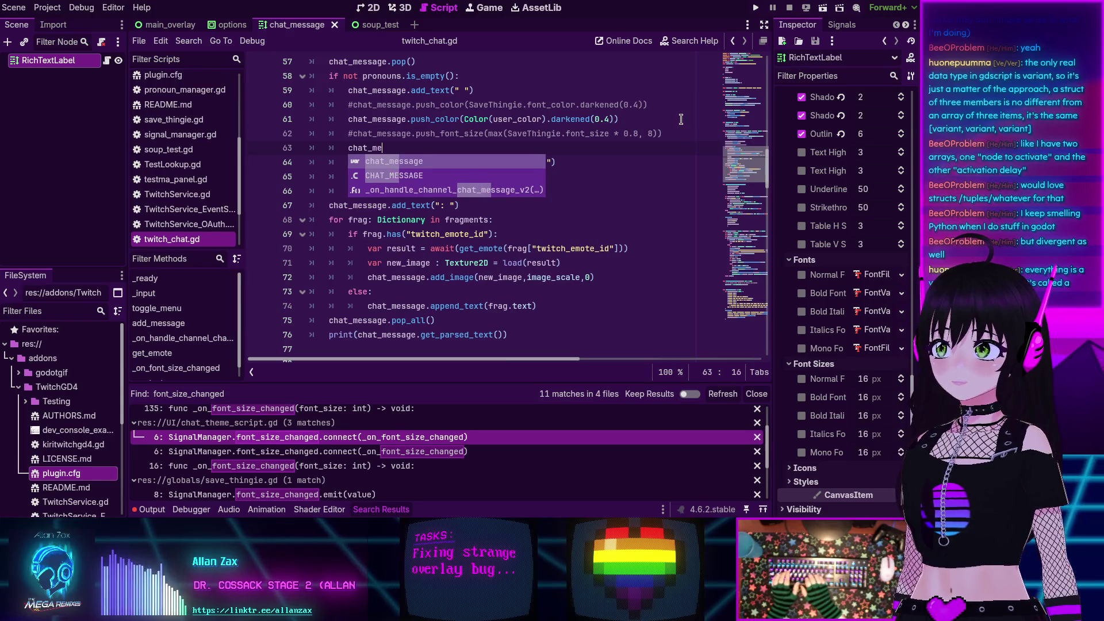
text(ssage.push)
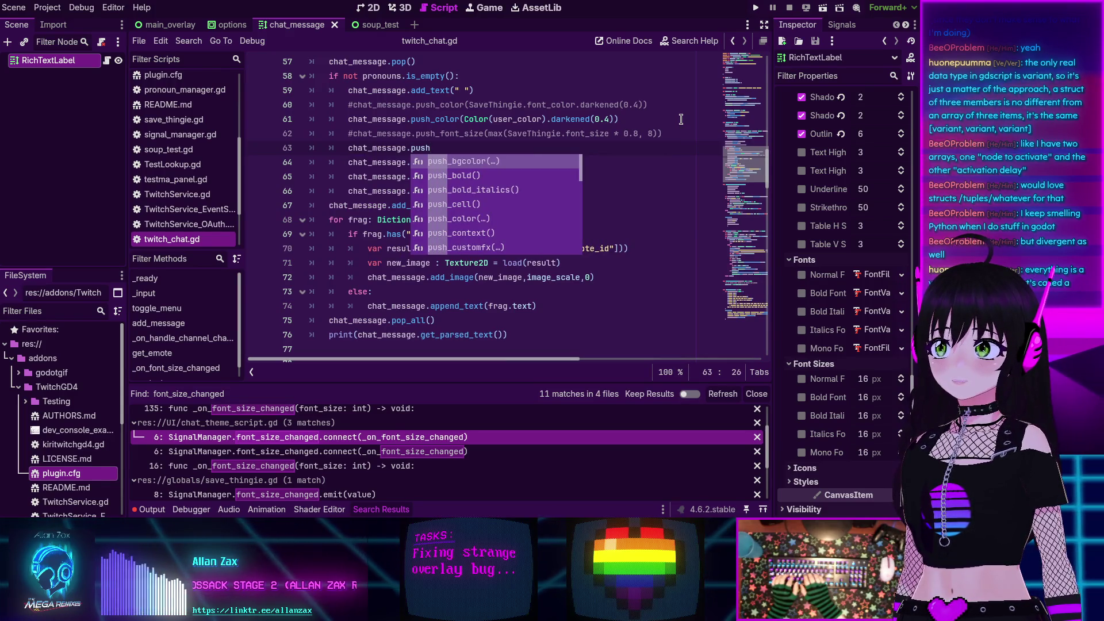
key(Down)
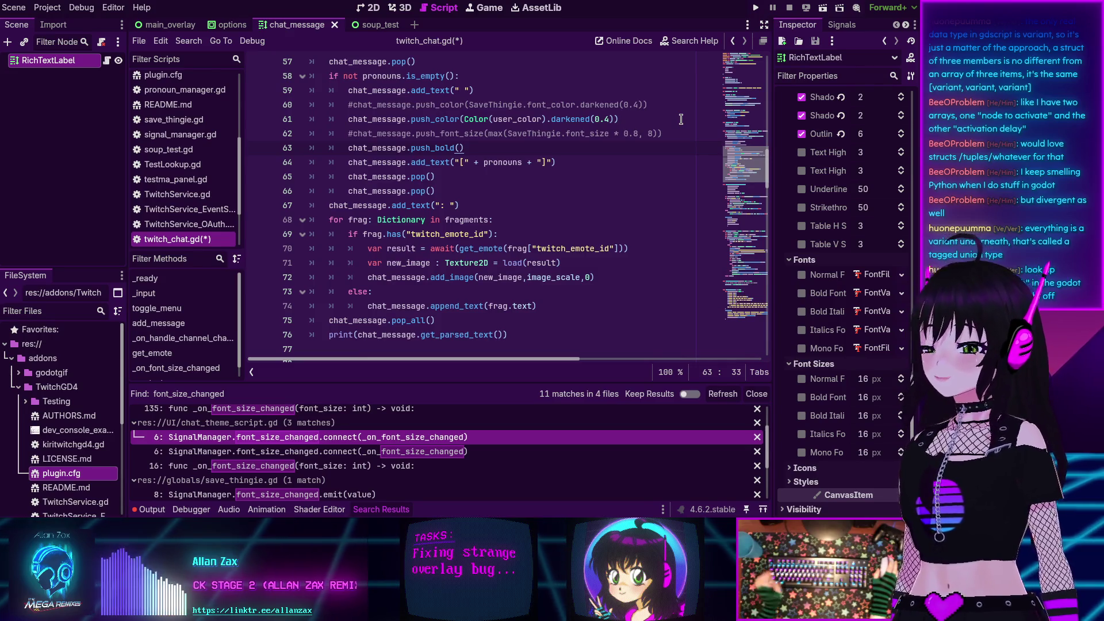
- Check the matching pop() calls on lines 65–66, save the script and run the project
key(Down)
key(Down)
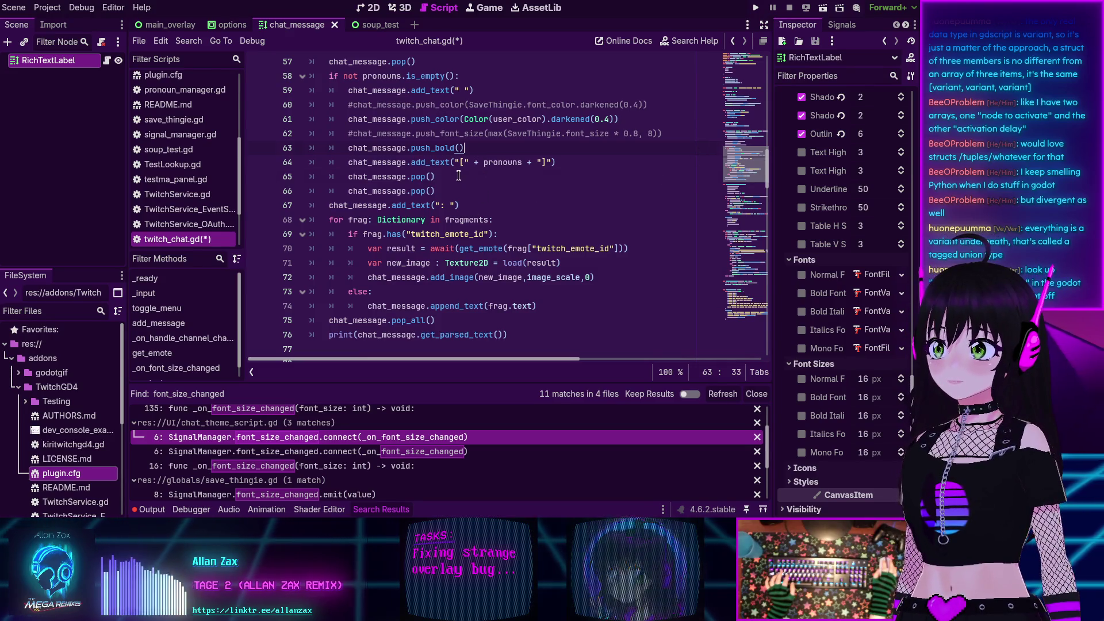
key(Up)
key(Up)
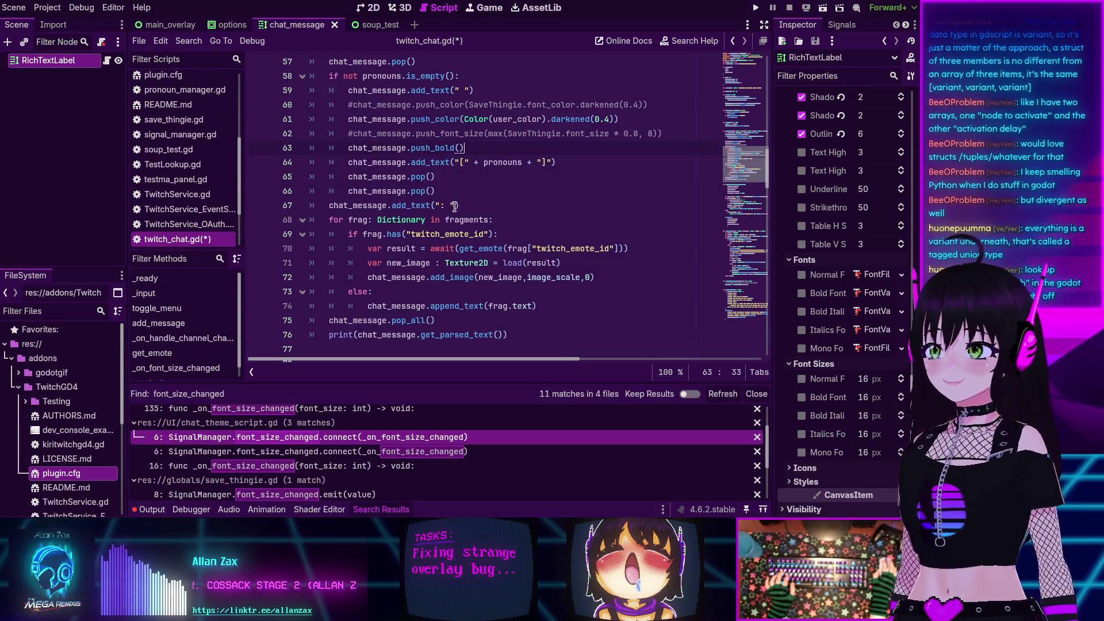
click(457, 175)
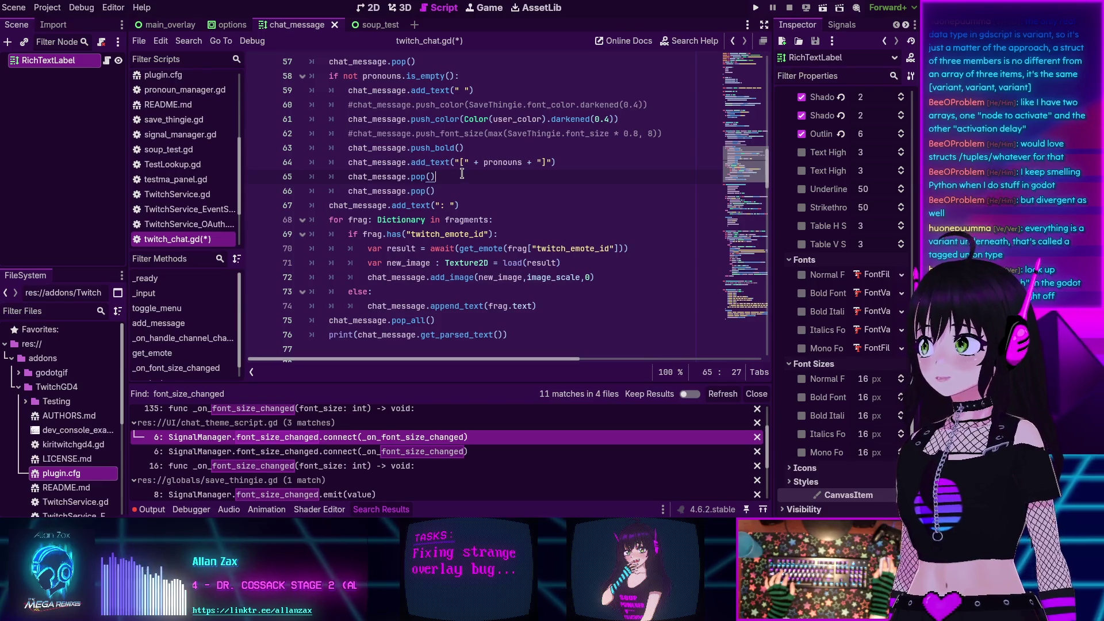
click(477, 191)
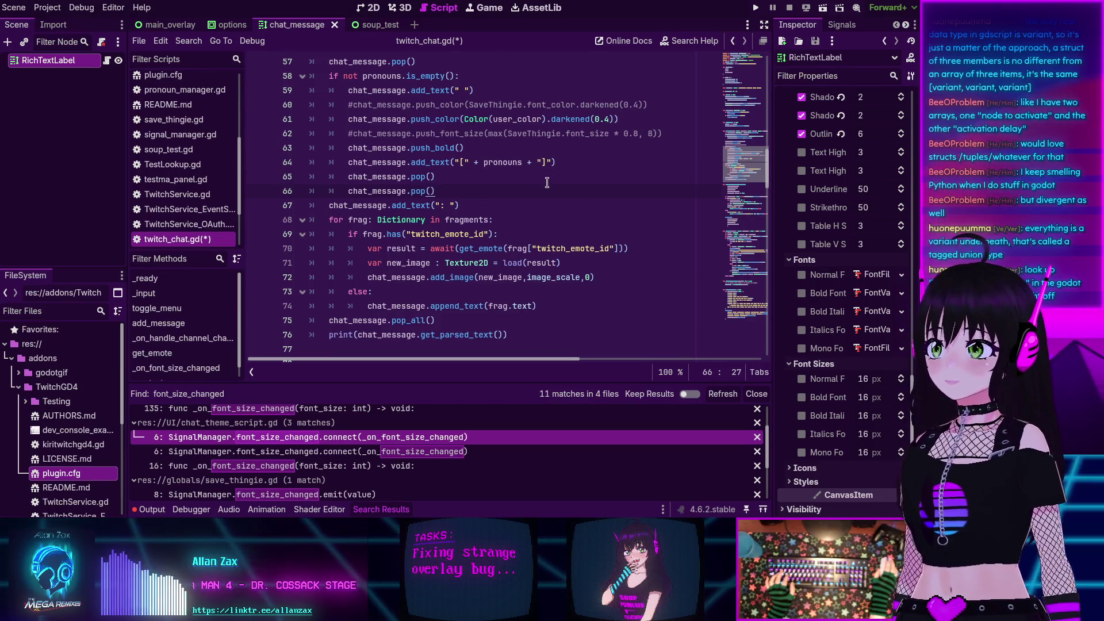
scroll(546, 189, up, 2)
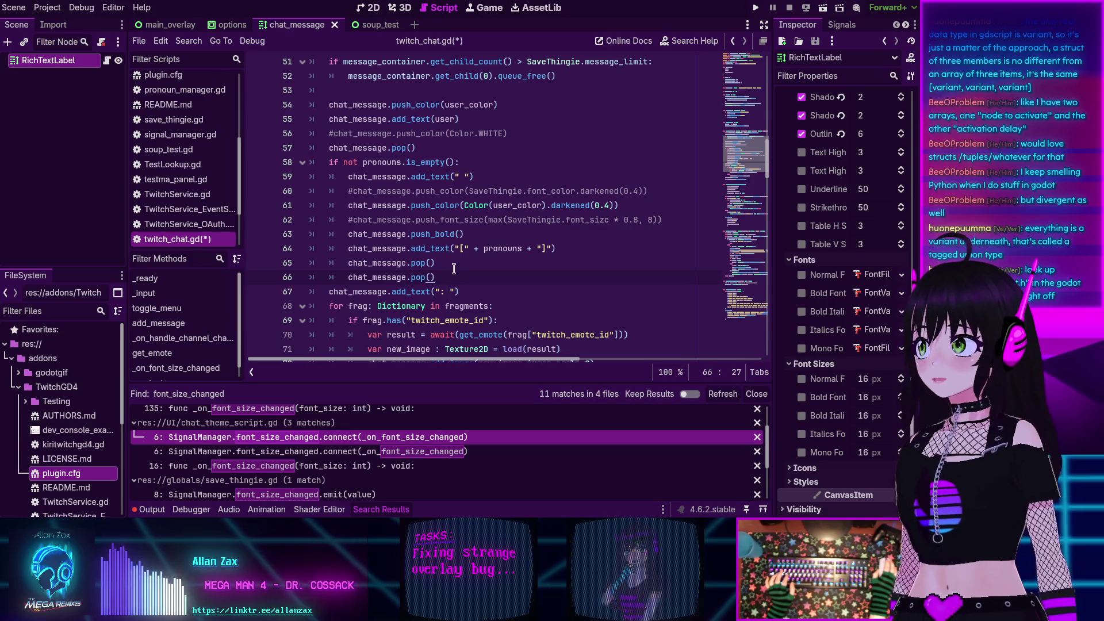
click(472, 233)
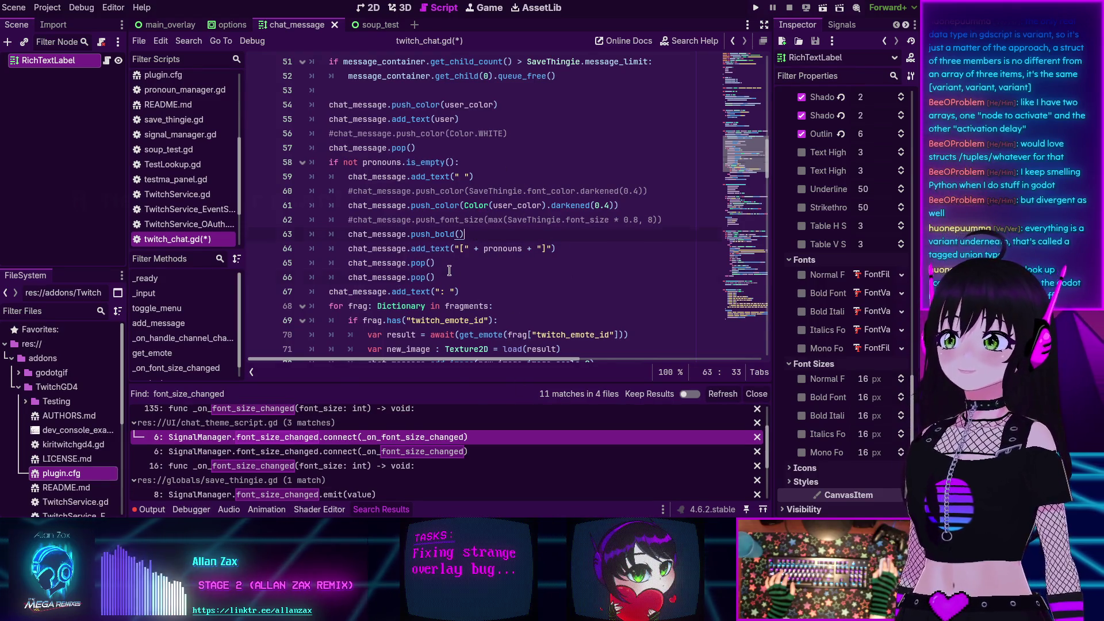
key(Down)
key(Down)
key(Down)
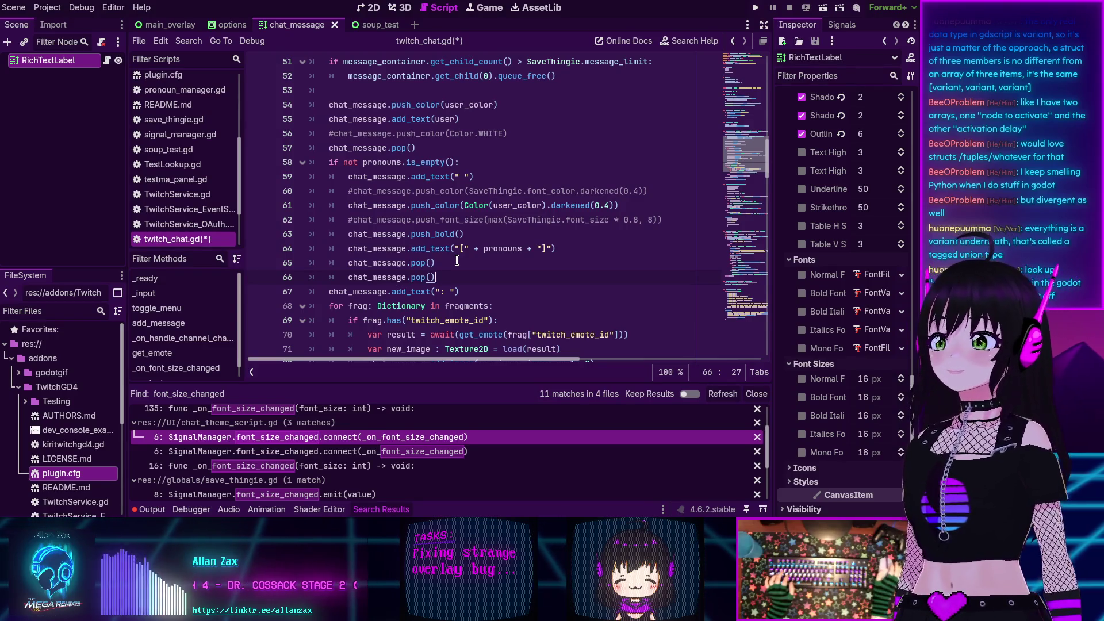
scroll(488, 260, down, 2)
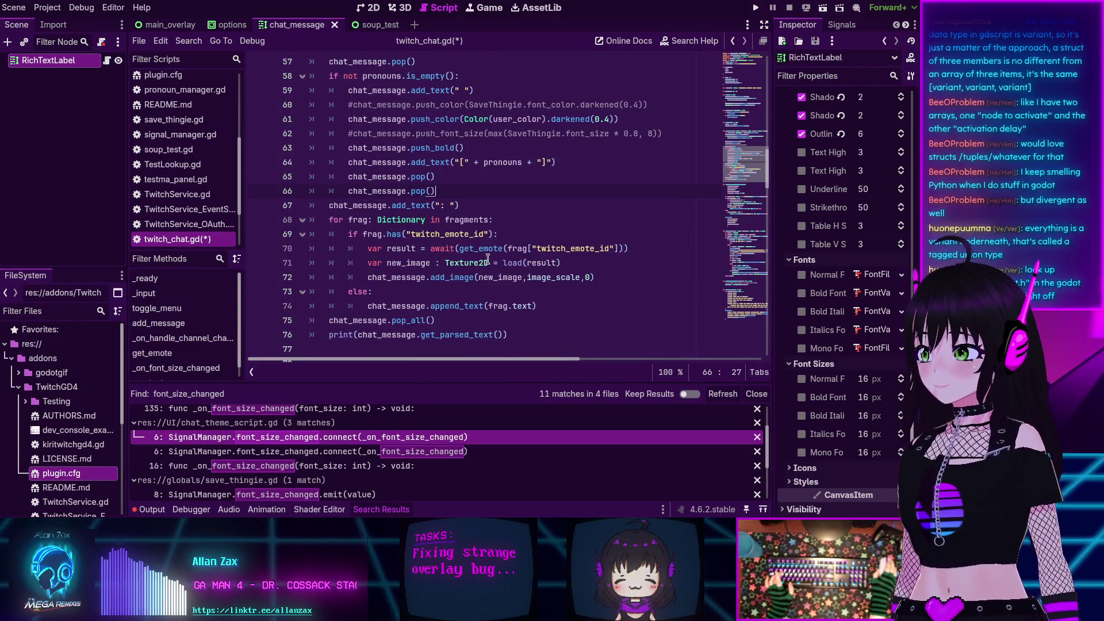
scroll(487, 260, up, 1)
click(490, 185)
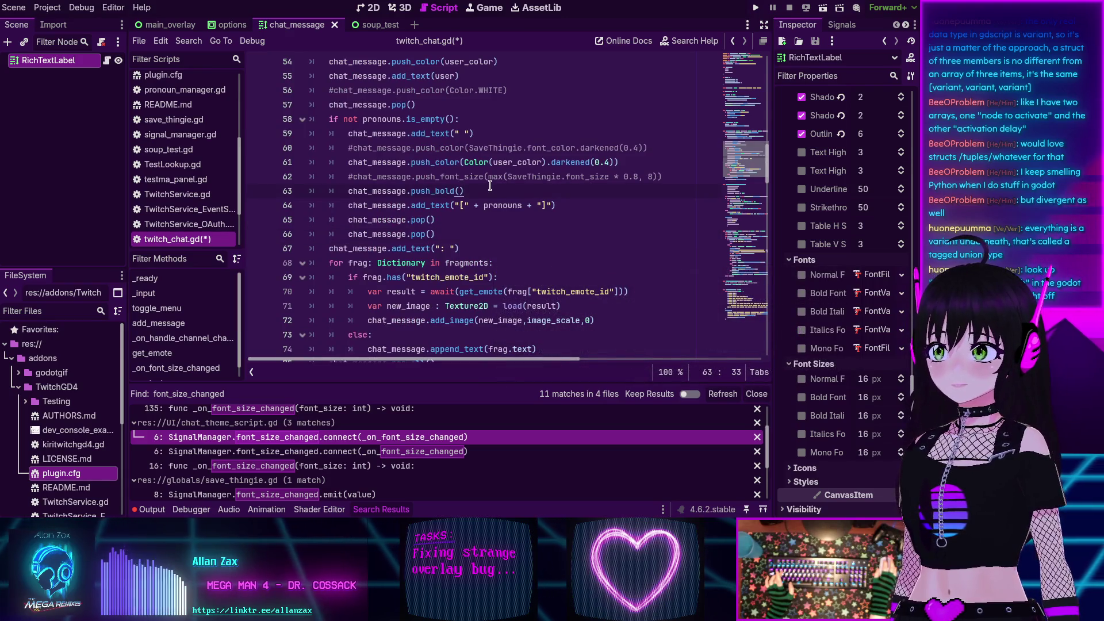
key(ctrl+s)
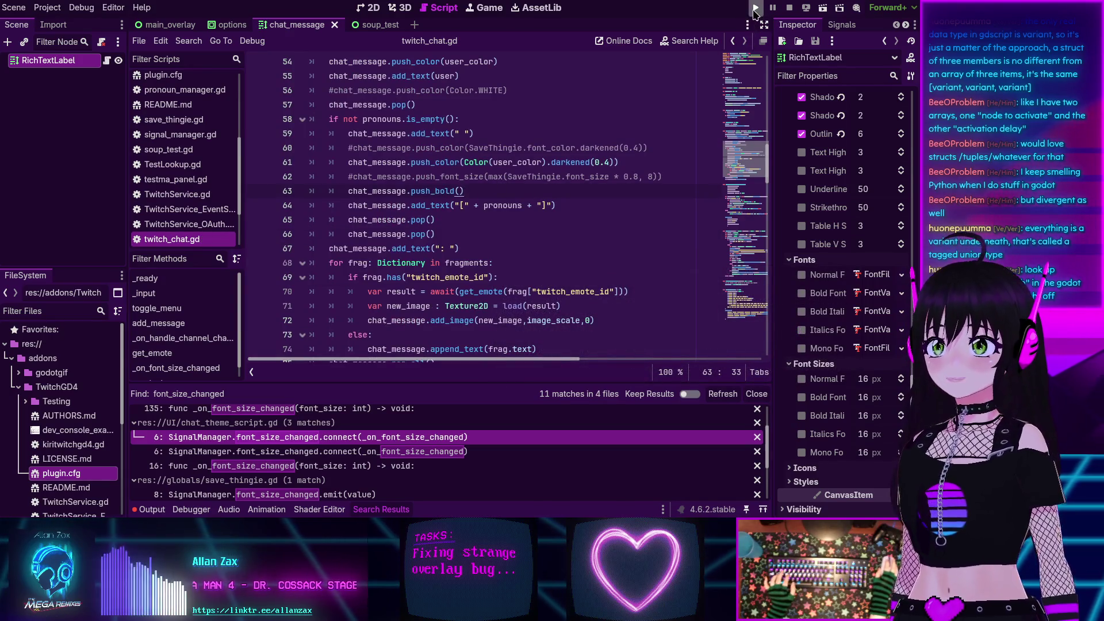
click(755, 8)
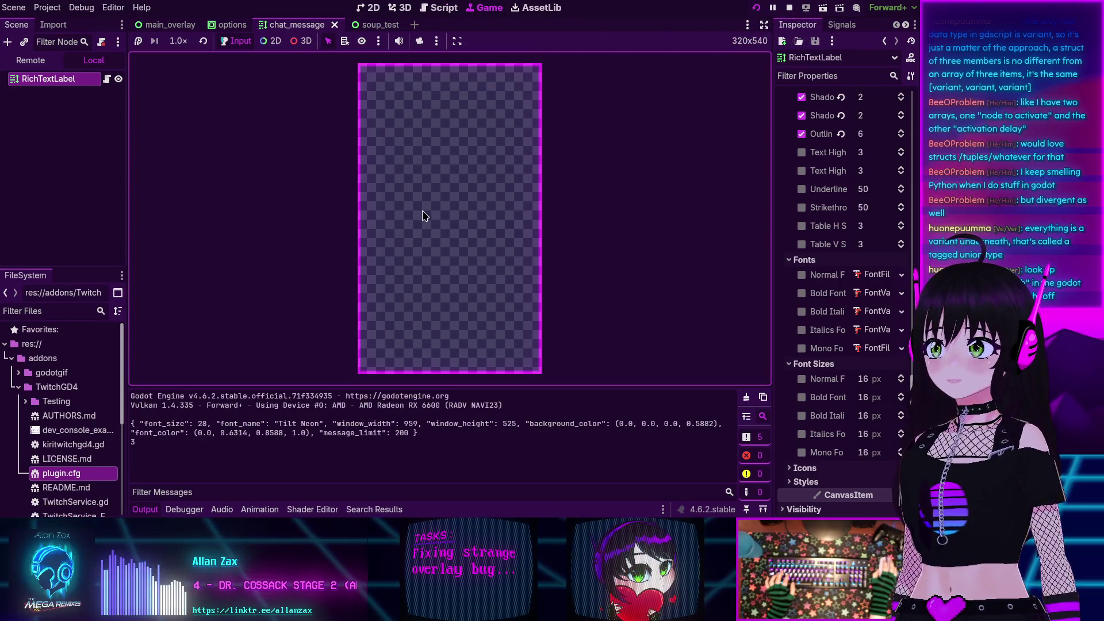
- Add three test messages, lower the overlay's font size to 16, and stop the run with F8
click(509, 364)
click(509, 363)
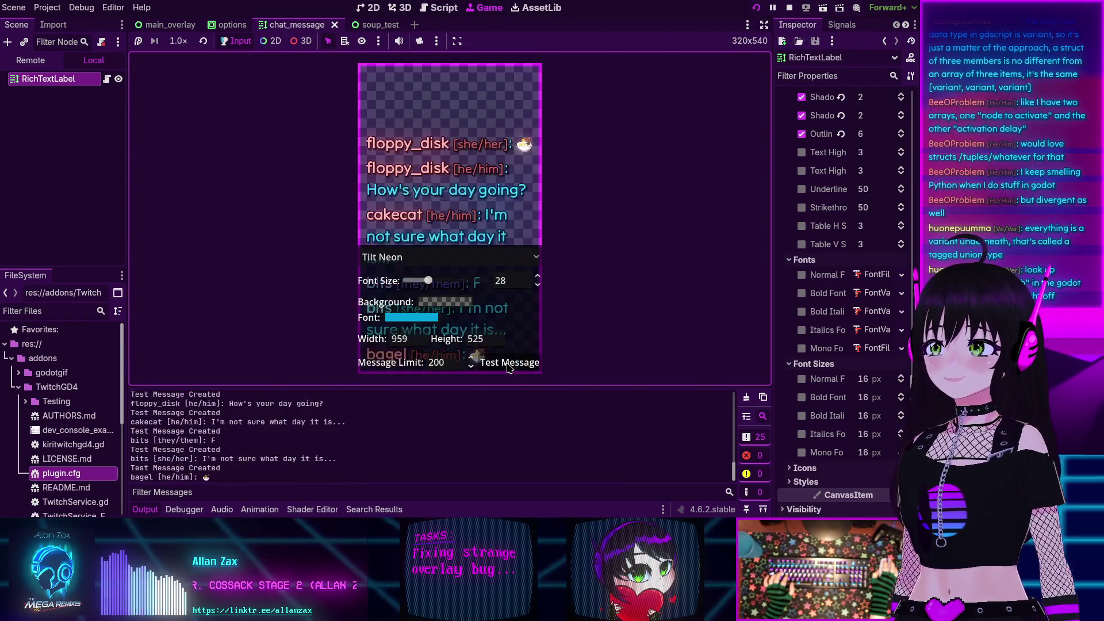
click(509, 365)
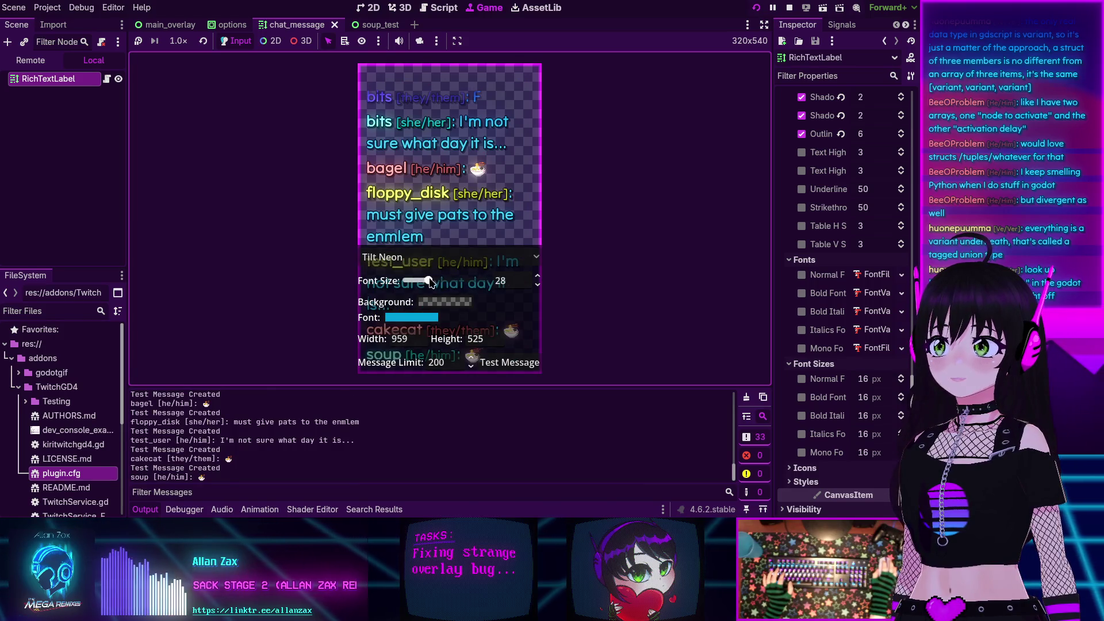
mouse_move(417, 280)
mouse_down()
mouse_move(488, 283)
mouse_move(418, 286)
mouse_up()
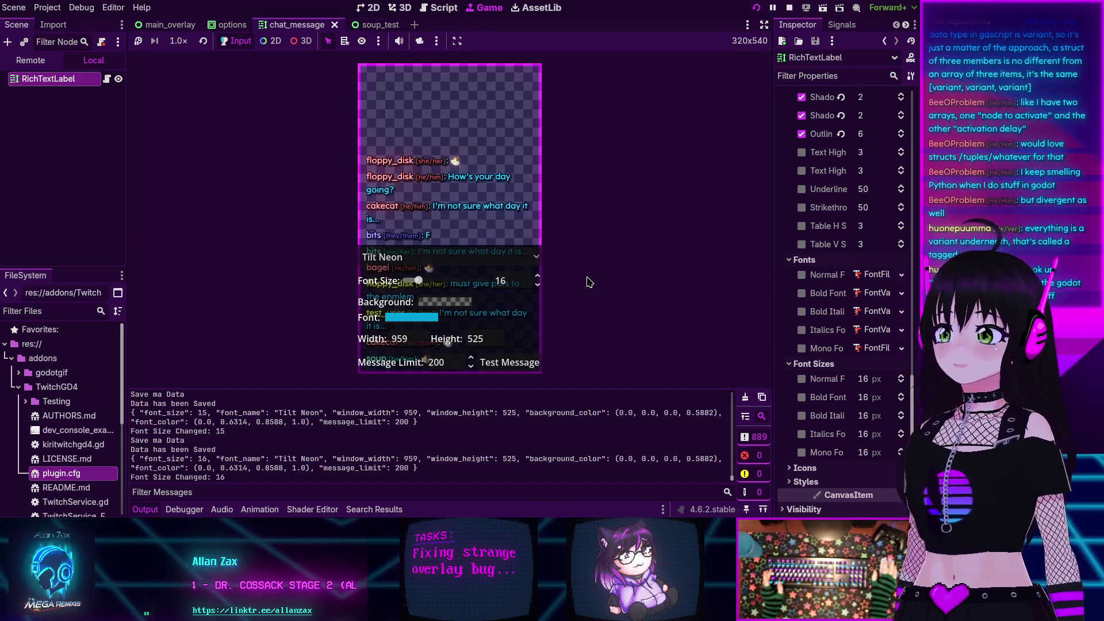
click(457, 121)
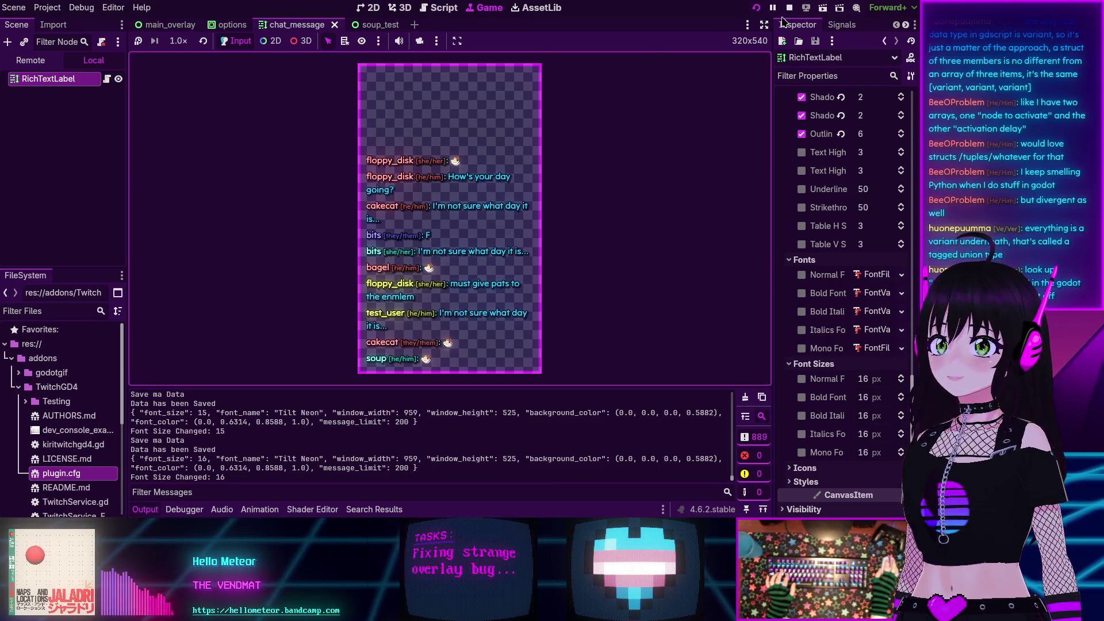
key(F8)
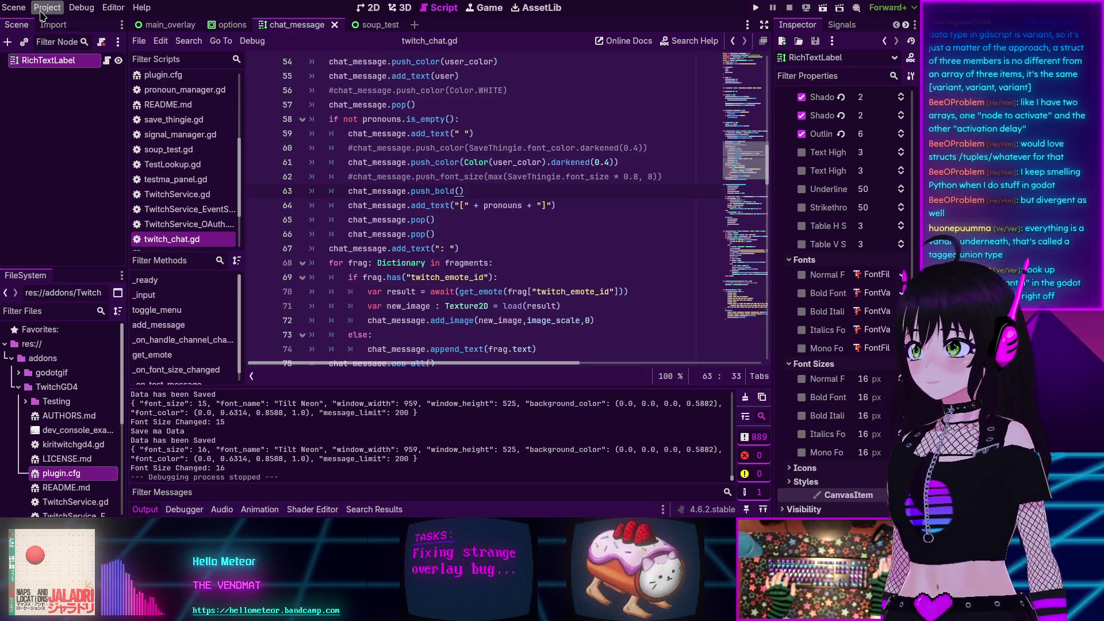
click(43, 12)
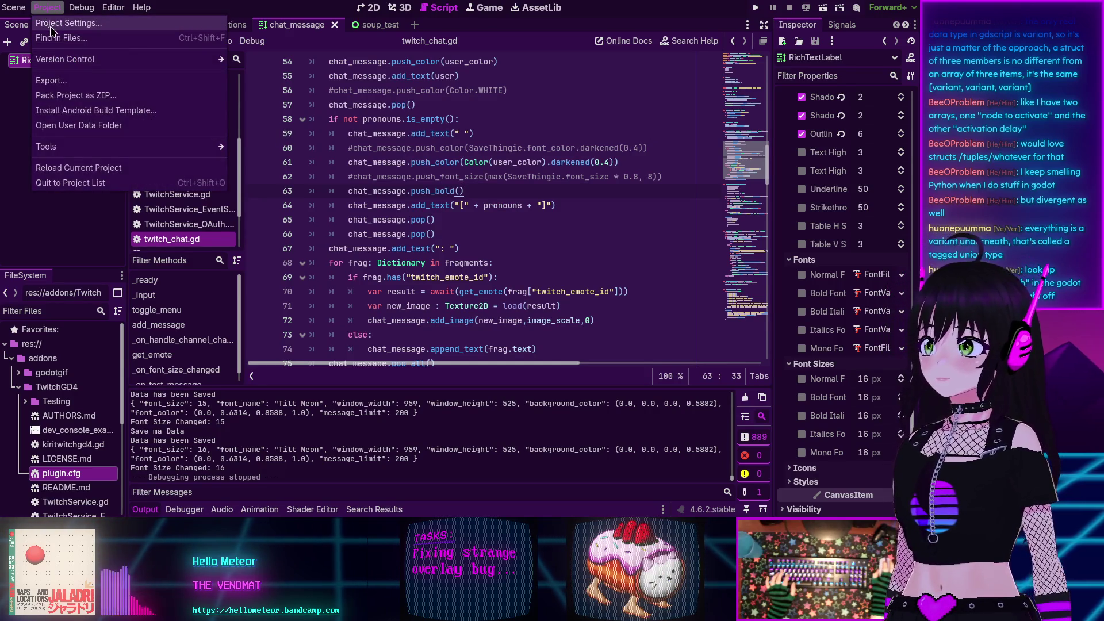
- Bring up Project > Export... showing the Linux 2 preset
mouse_move(77, 8)
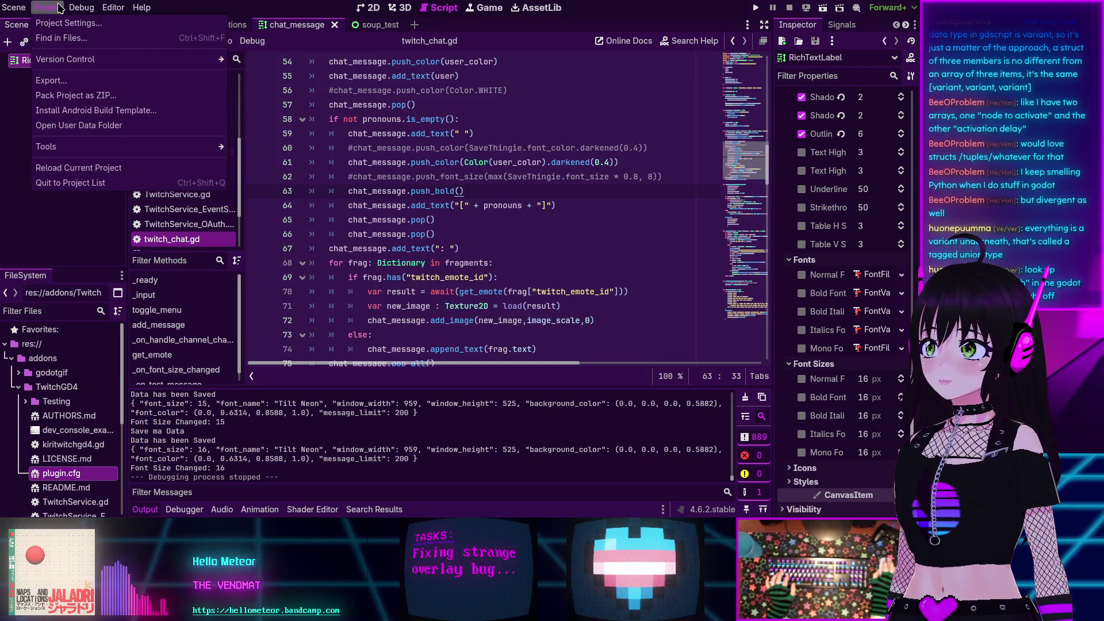
click(65, 83)
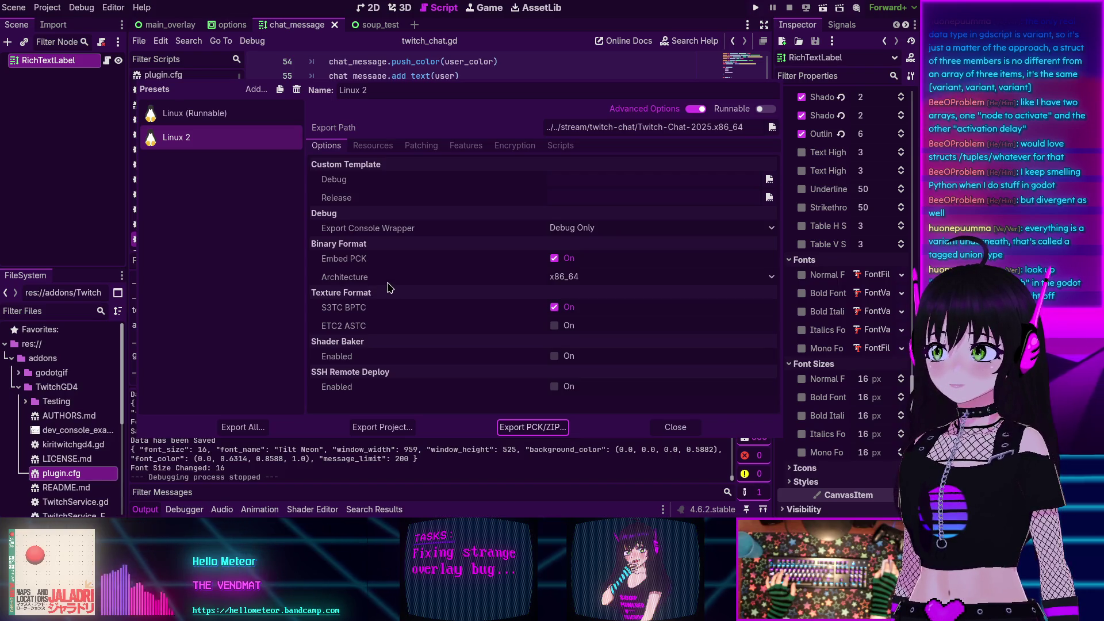
- Export the Linux 2 preset to Twitch-Chat-2025.x86_64, overwriting the existing build
click(377, 429)
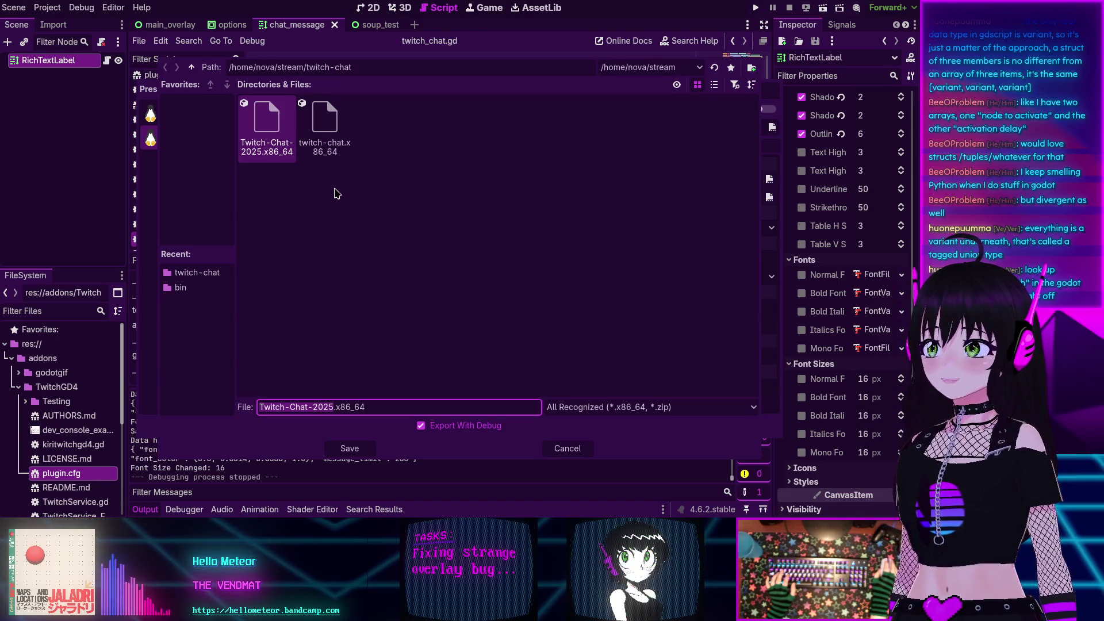
click(347, 452)
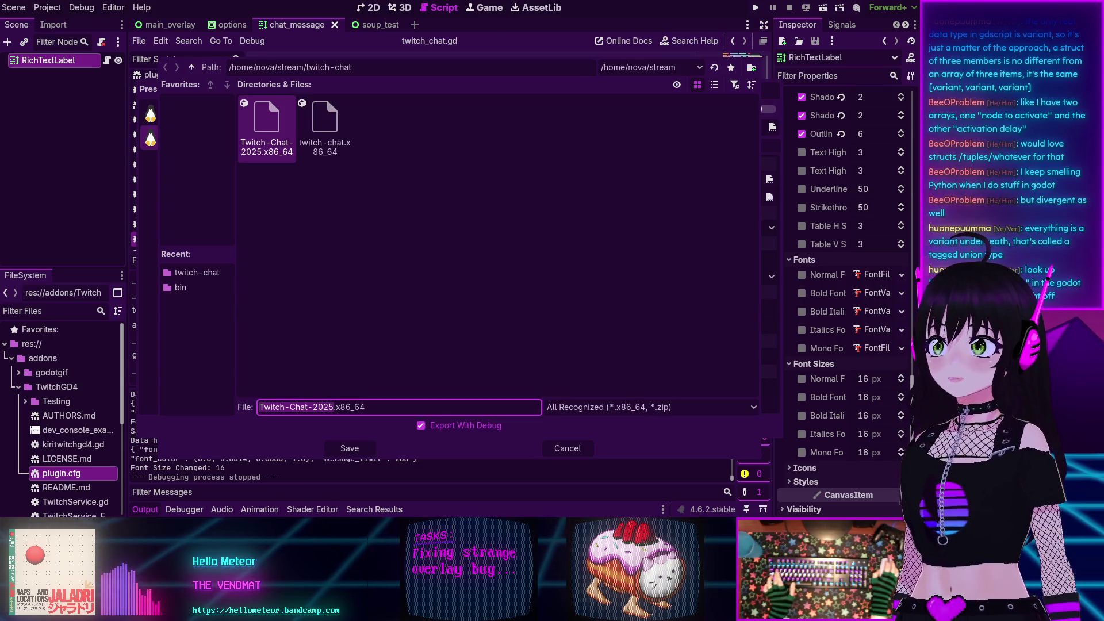
click(347, 449)
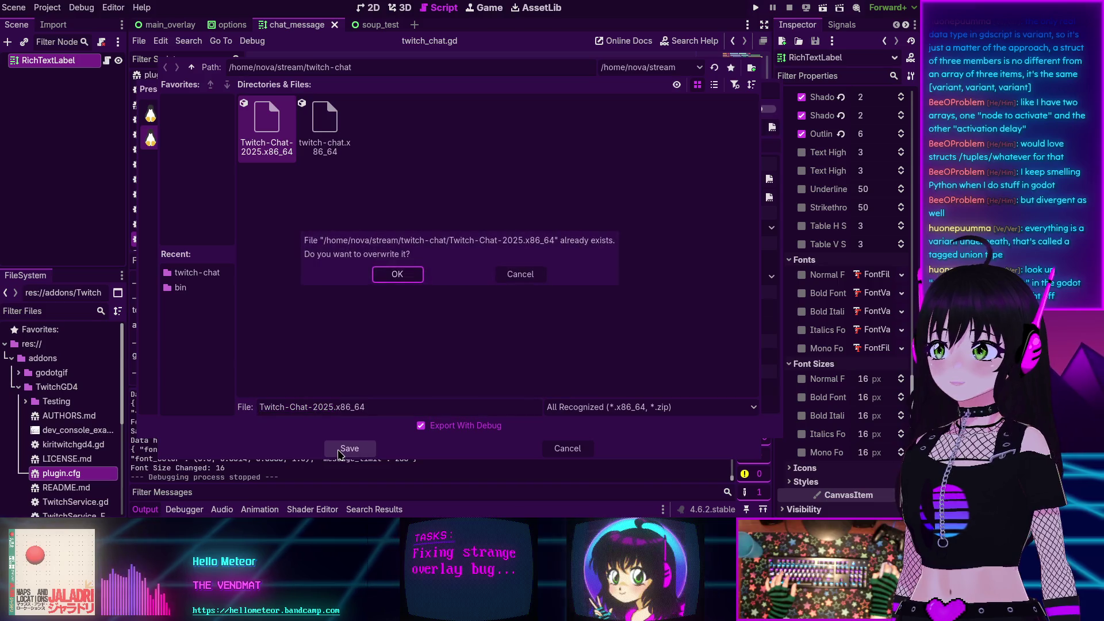
click(395, 275)
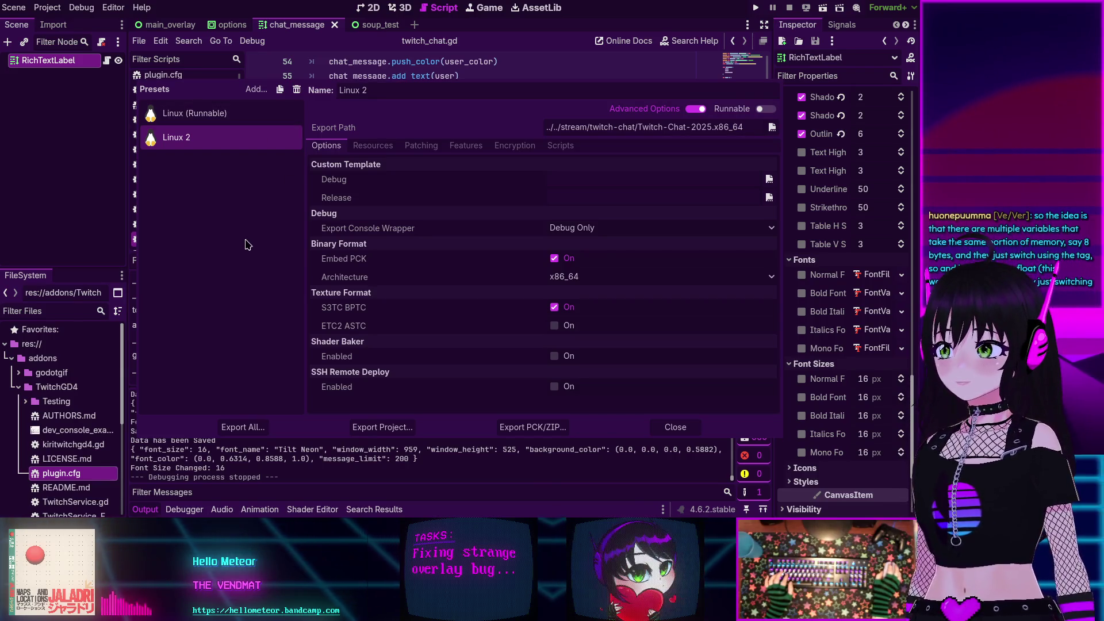
- Close the Export dialog, hide the Output panel, and return to push_bold() on line 63
click(675, 427)
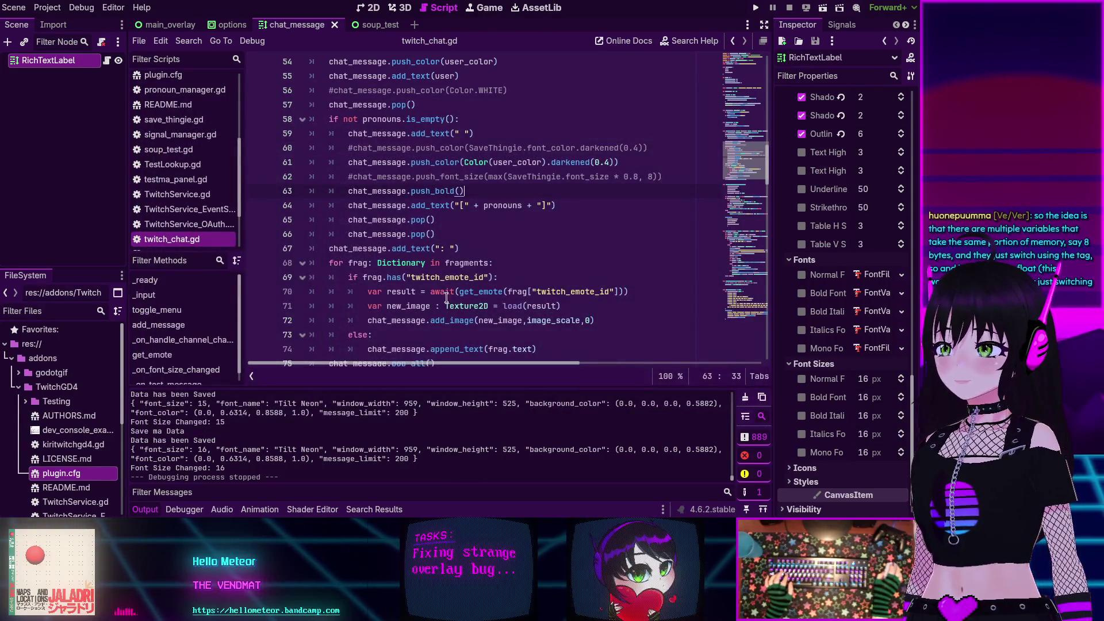
click(153, 510)
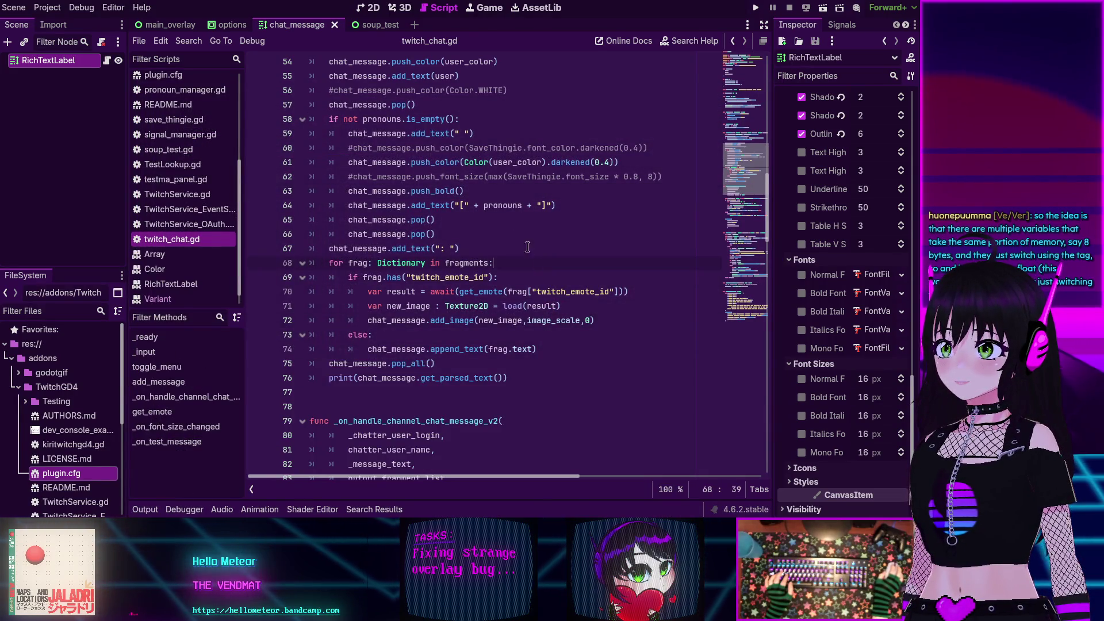
click(496, 192)
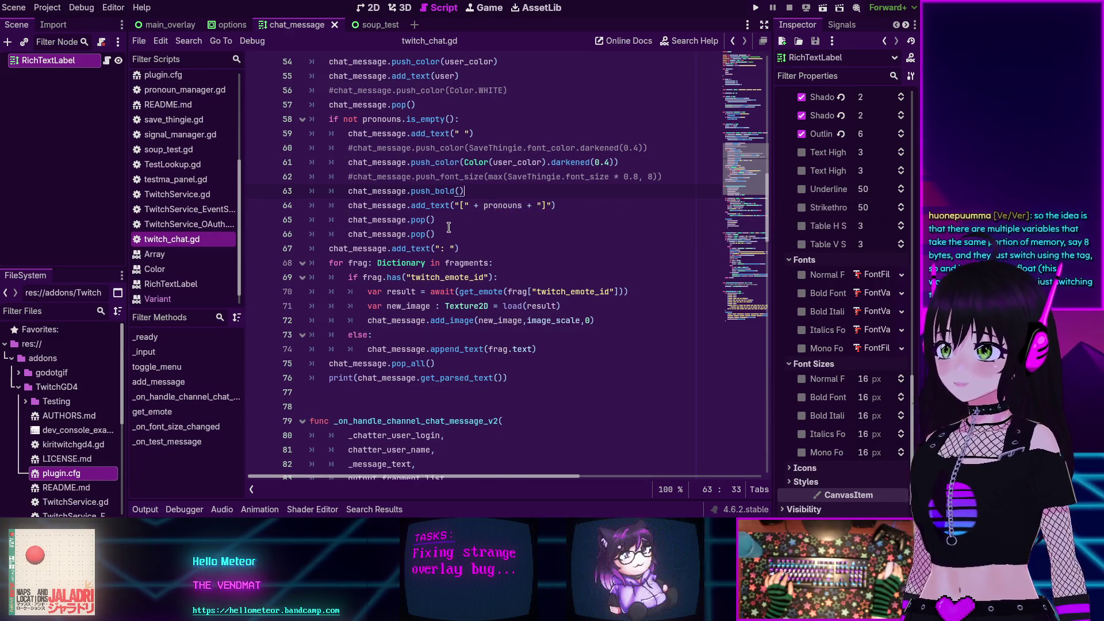
scroll(450, 228, up, 3)
scroll(449, 228, up, 1)
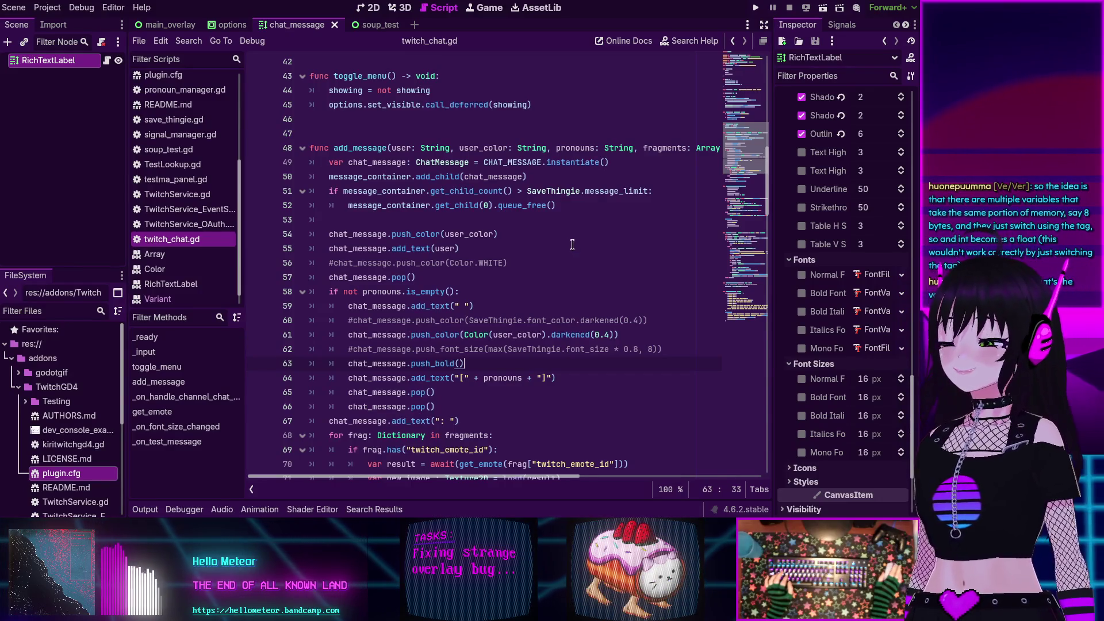
- Inspect the pop() calls closing the bold text and username colour in add_message
click(550, 393)
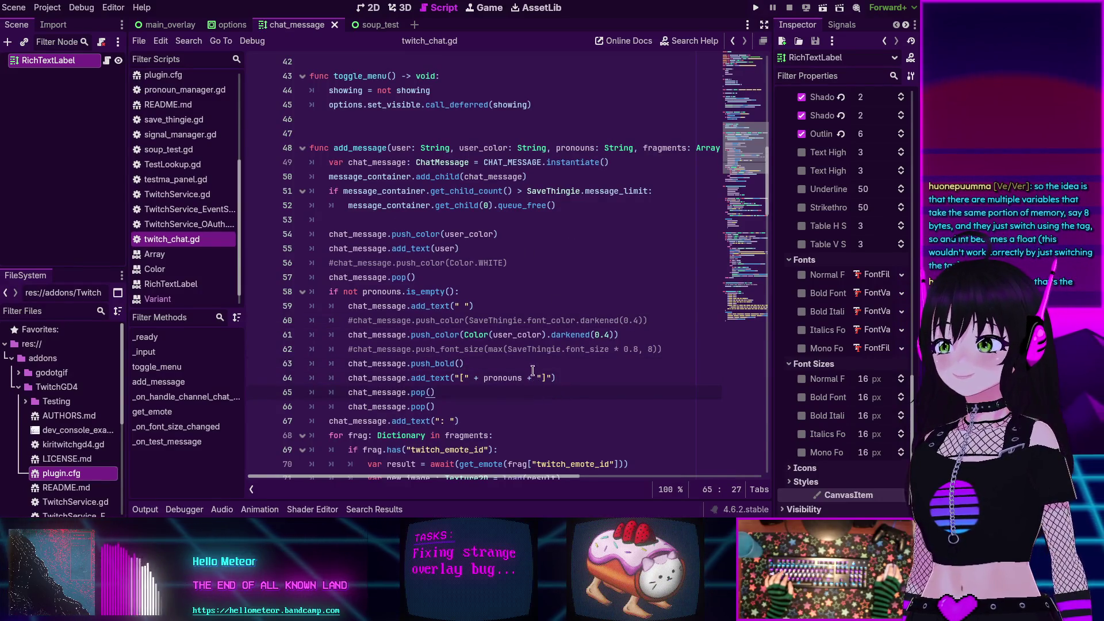
click(526, 320)
click(529, 291)
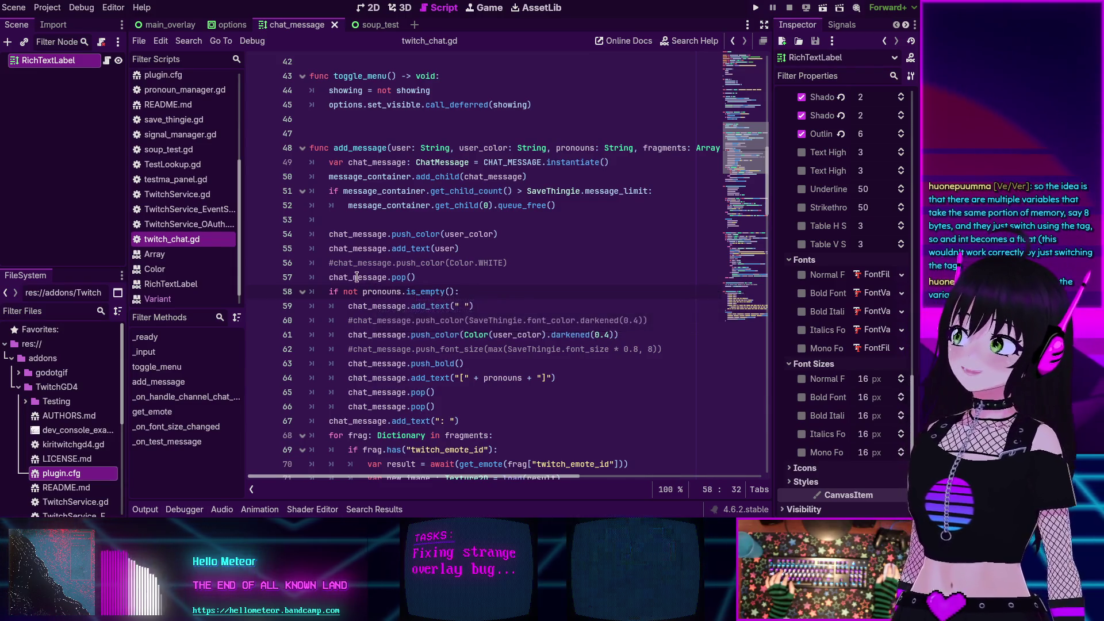
click(52, 144)
- Quit to the Project Manager, open the other project, and slightly narrow the Scene dock
click(47, 7)
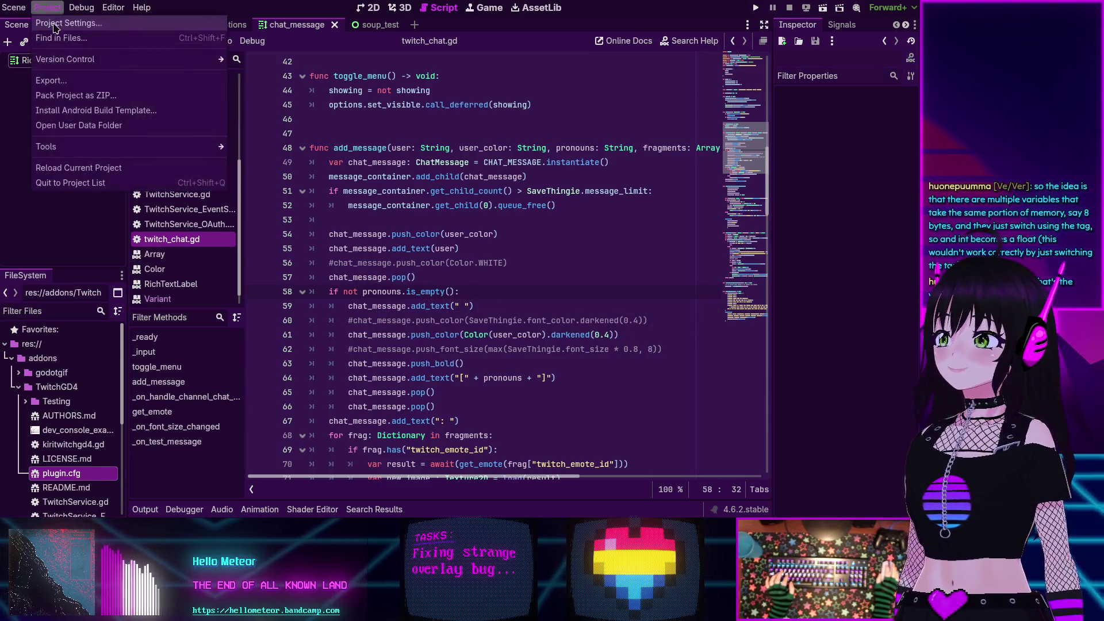
click(77, 183)
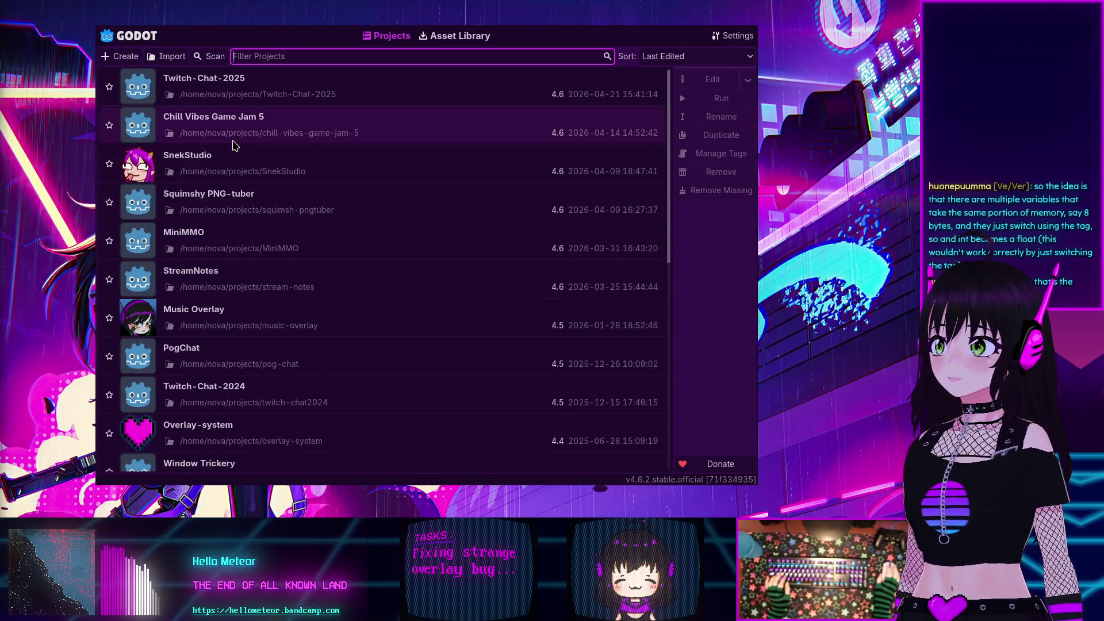
double_click(249, 281)
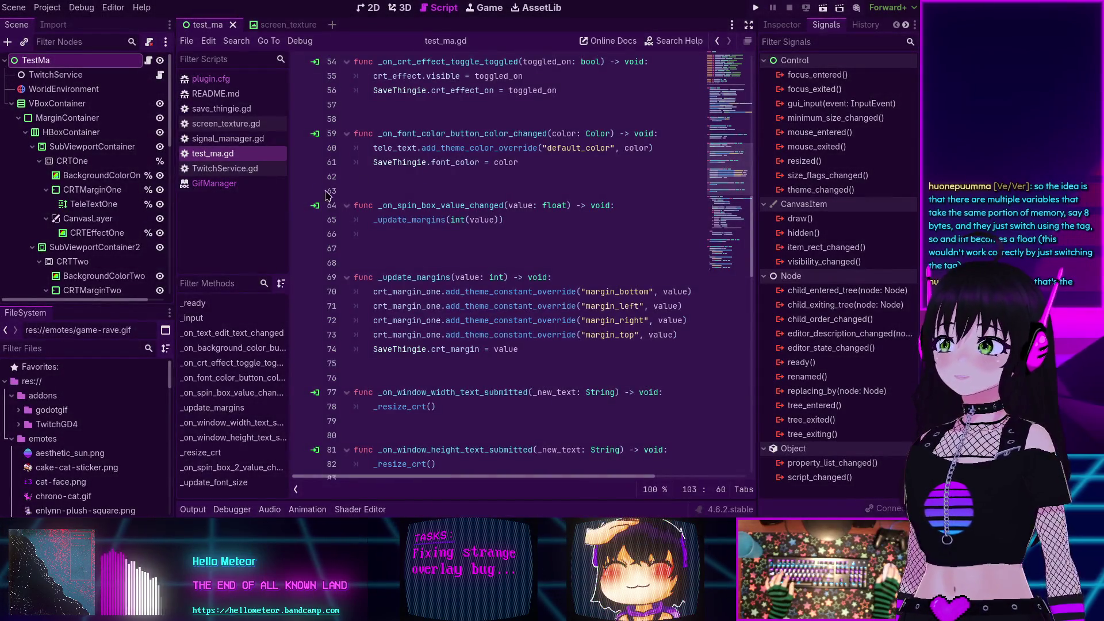
drag(175, 185, 169, 185)
click(43, 7)
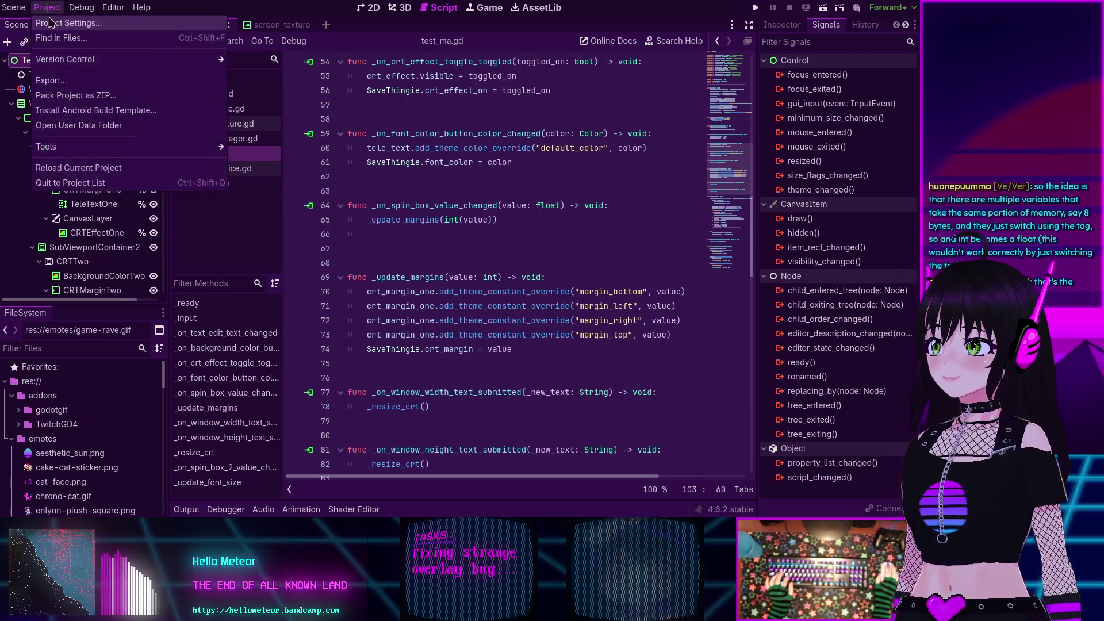
- In Project Settings' Input Map, show built-in actions and delete ui_select's joypad button binding
click(63, 23)
click(183, 66)
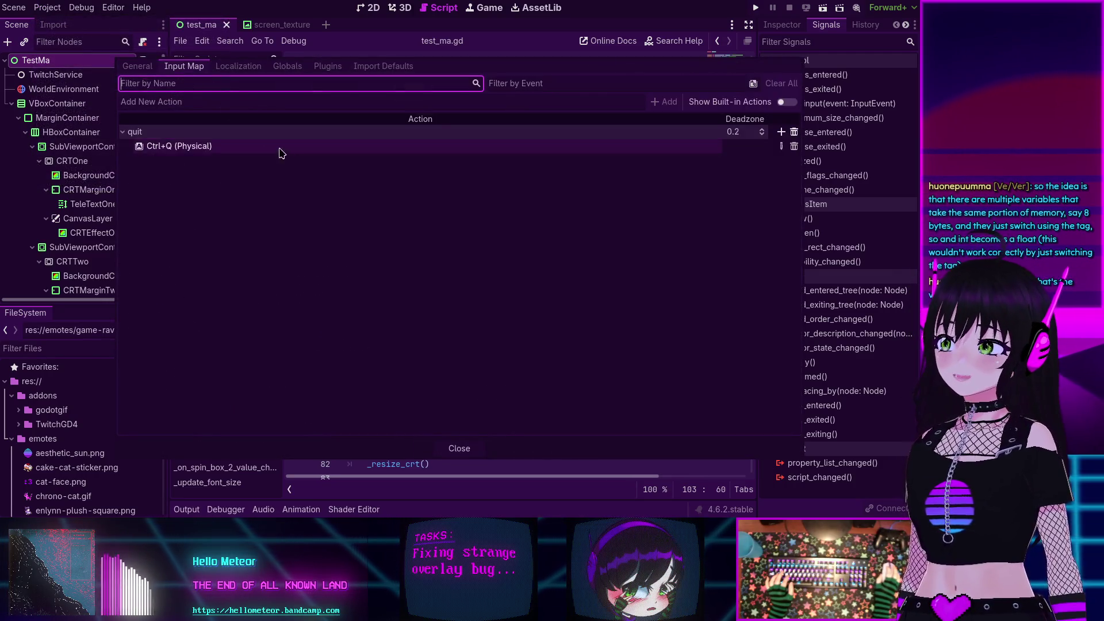
click(786, 101)
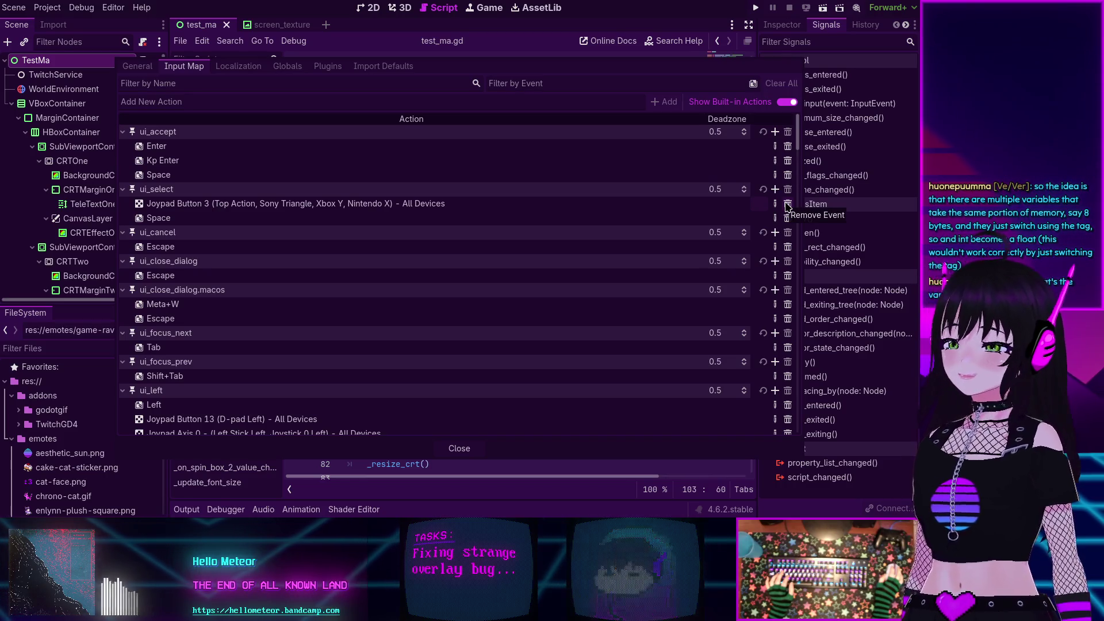
click(787, 204)
- Delete the D-pad and left-stick bindings from ui_left, ui_right, ui_up and ui_down
scroll(271, 296, down, 4)
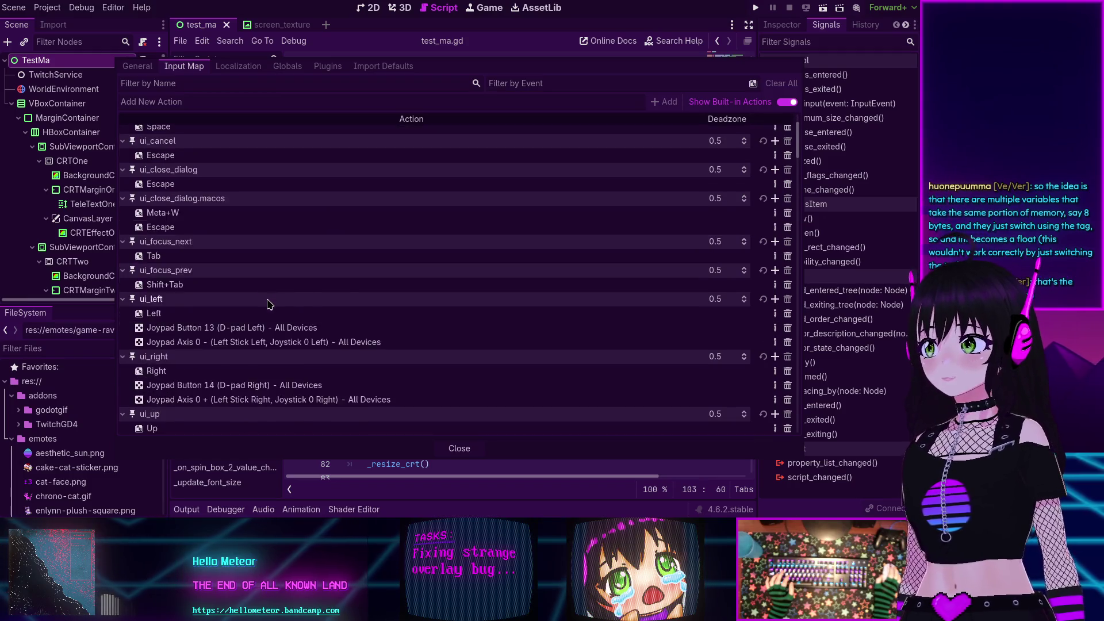
click(787, 290)
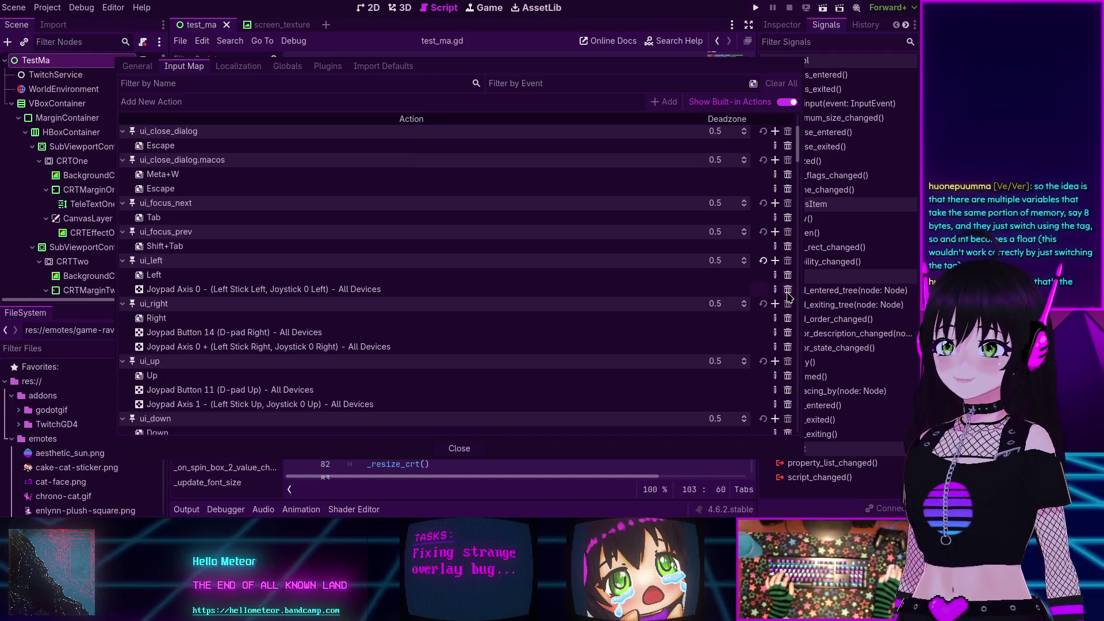
click(788, 290)
scroll(793, 290, down, 1)
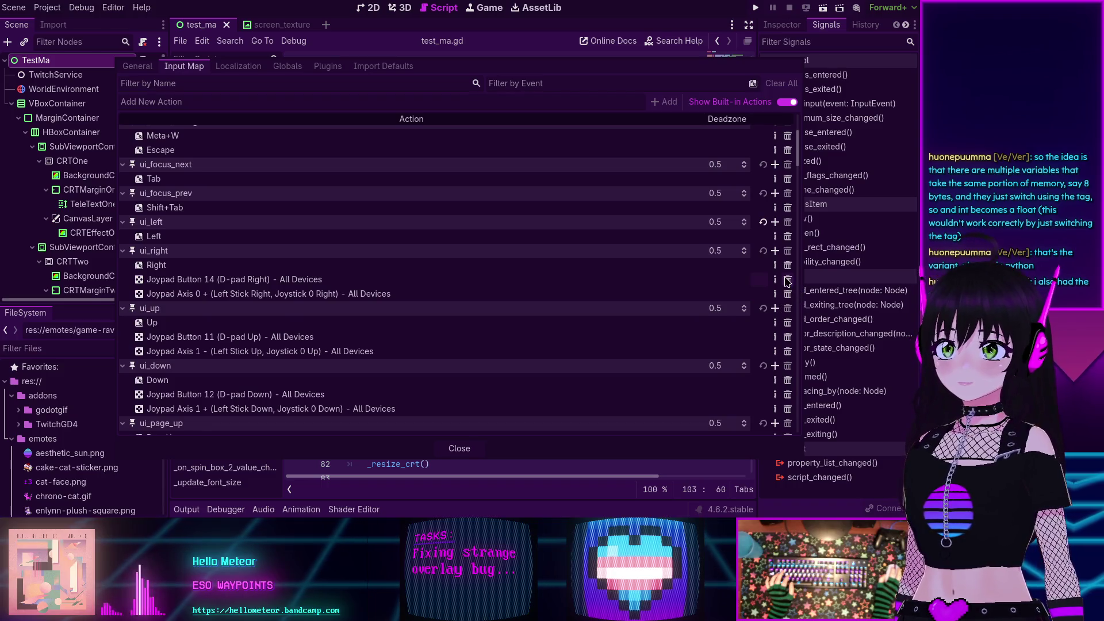
click(788, 293)
click(788, 279)
scroll(760, 286, down, 1)
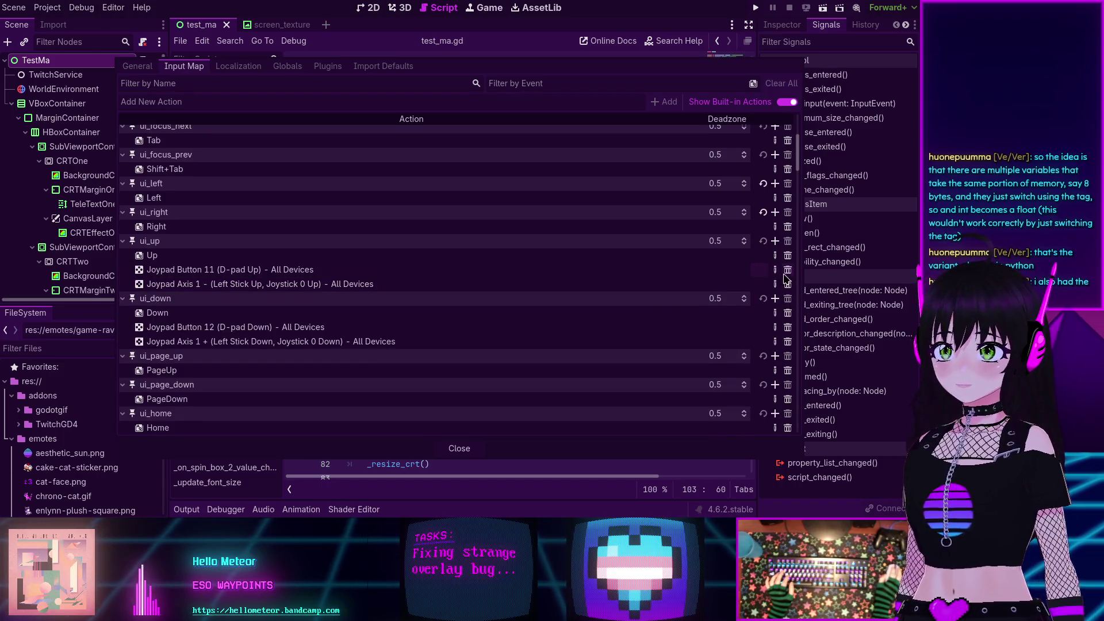
click(786, 275)
click(787, 274)
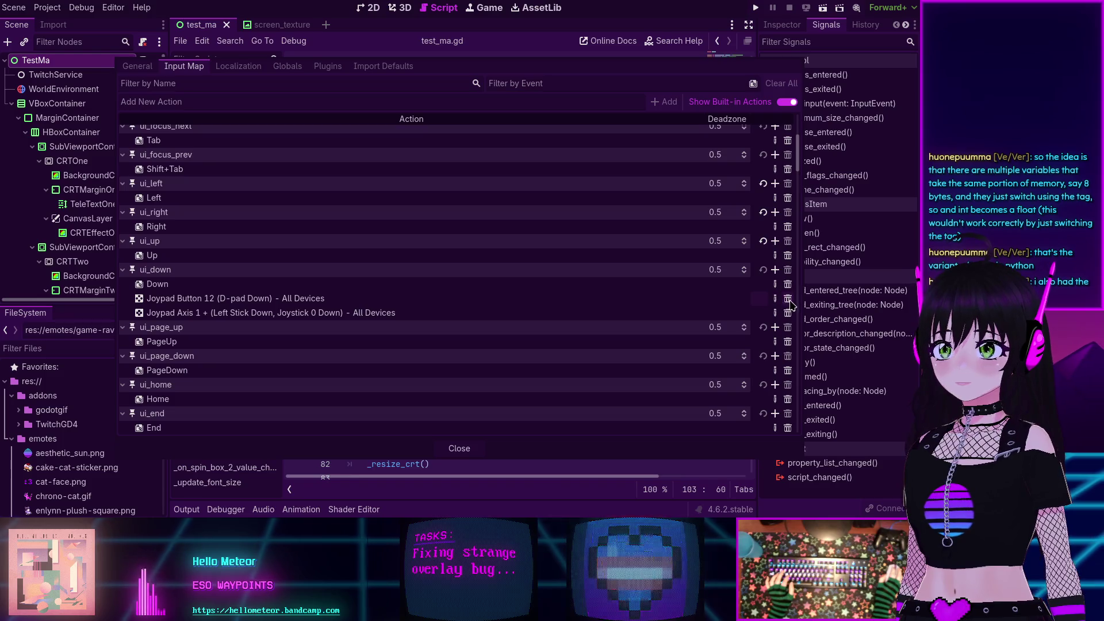
click(788, 298)
click(788, 299)
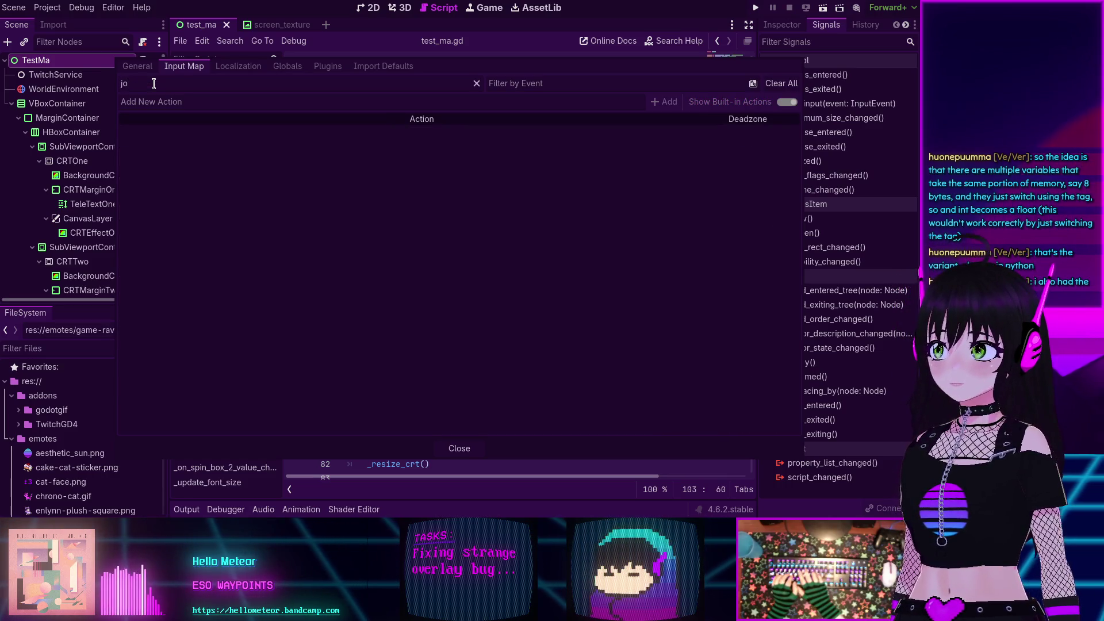
- Filter actions by the Backspace key, then clear all filters to list every action
click(506, 84)
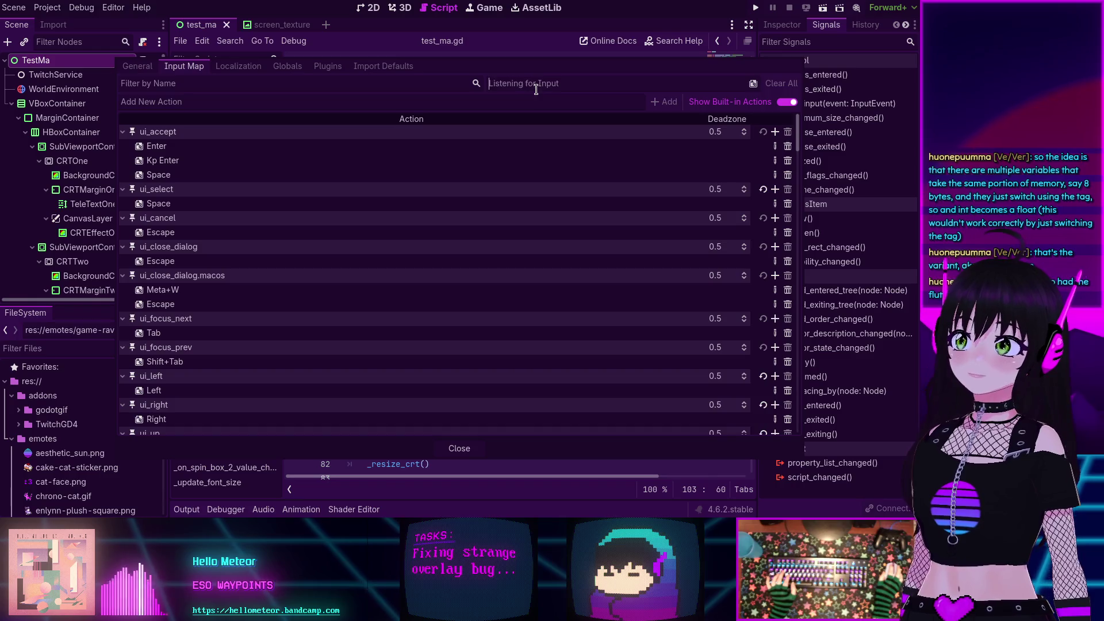
key(BackSpace)
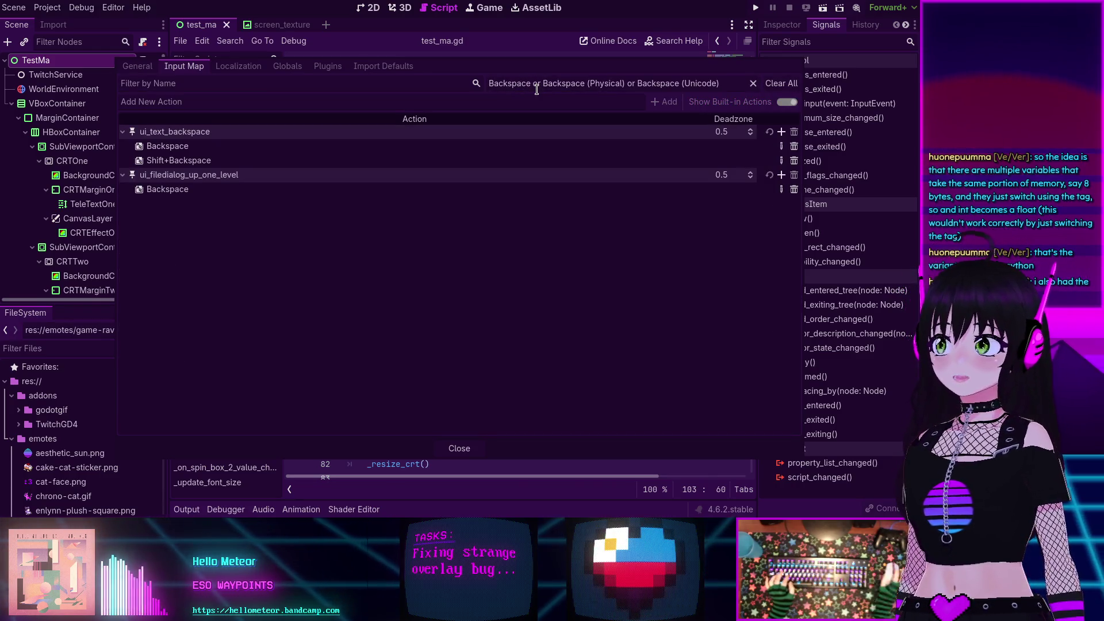
click(781, 84)
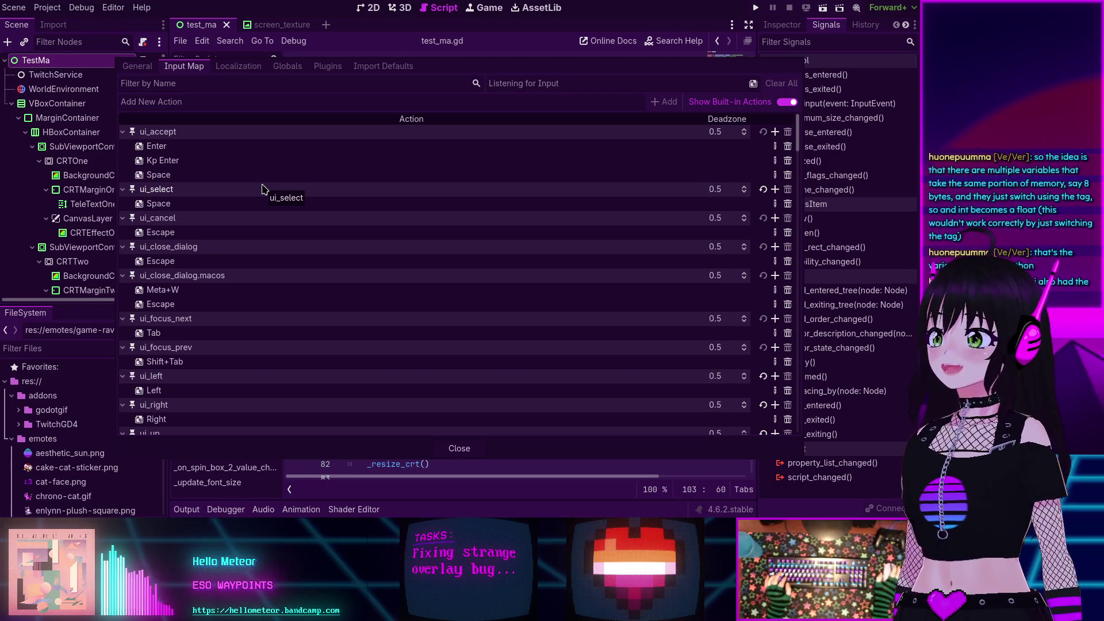
- Delete the Joypad Button 2 binding from the ui_colorpicker_delete_preset action
scroll(366, 232, down, 5)
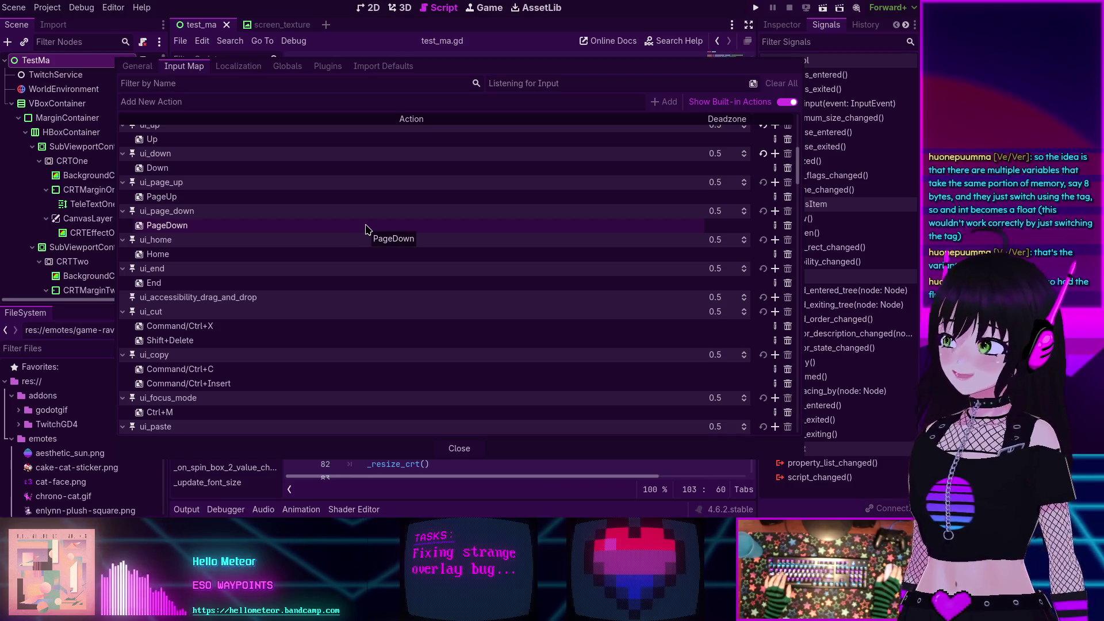
scroll(412, 239, down, 5)
scroll(414, 237, down, 10)
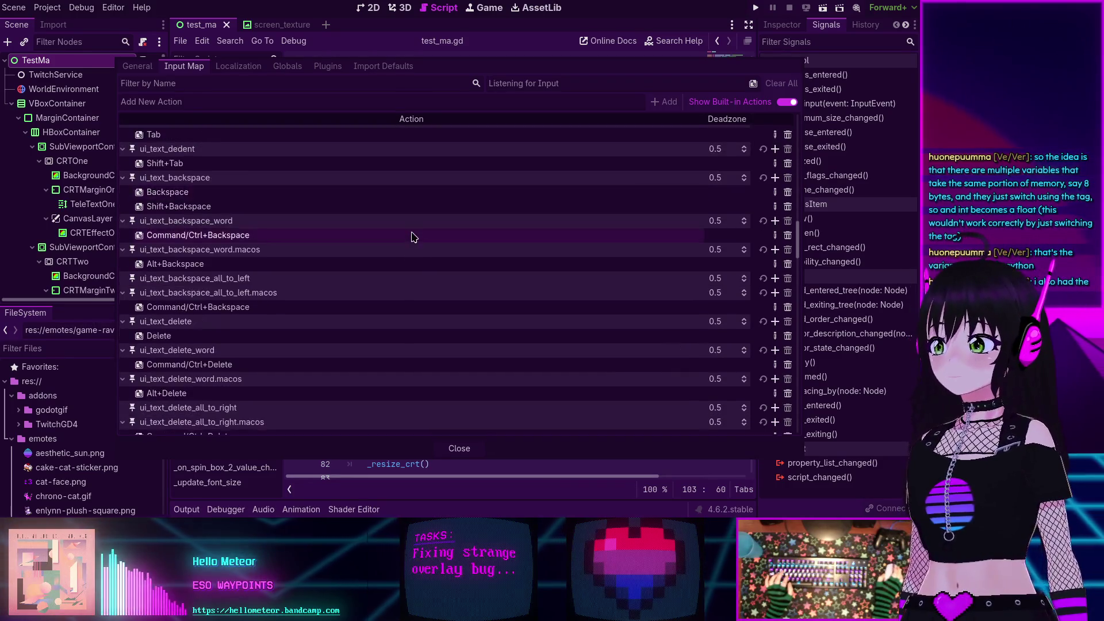
scroll(411, 236, down, 5)
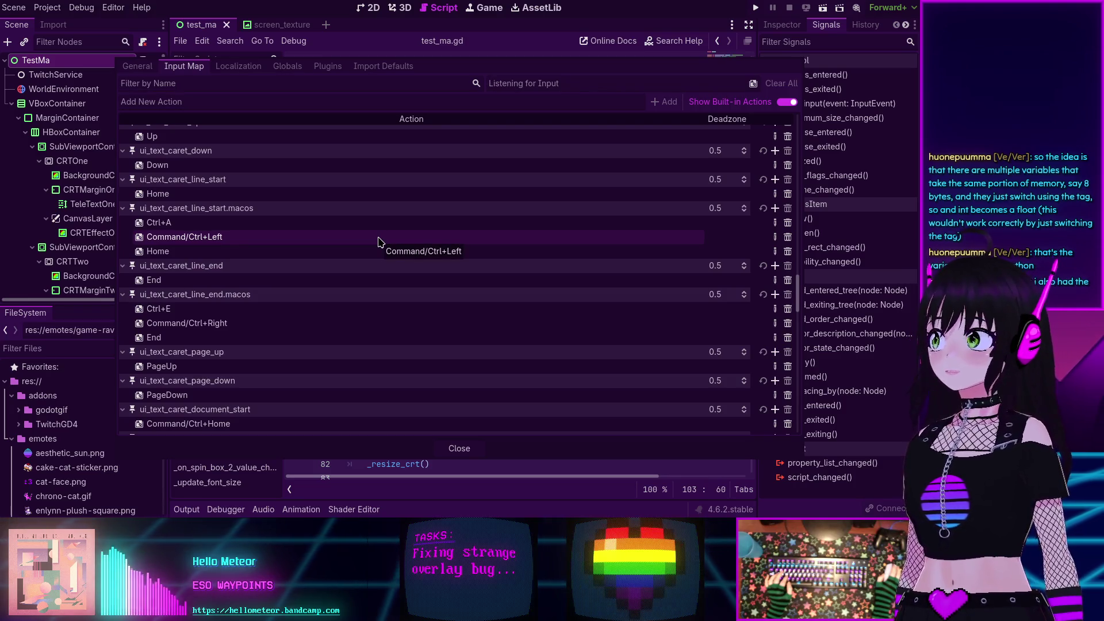
scroll(379, 242, down, 5)
scroll(378, 241, up, 5)
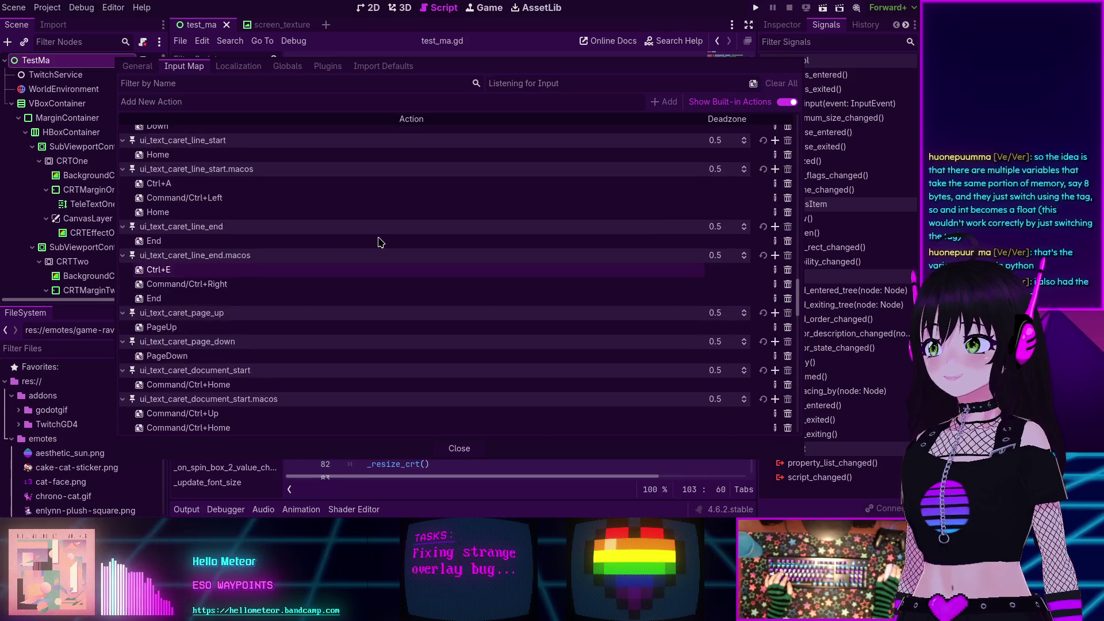
scroll(380, 241, down, 2)
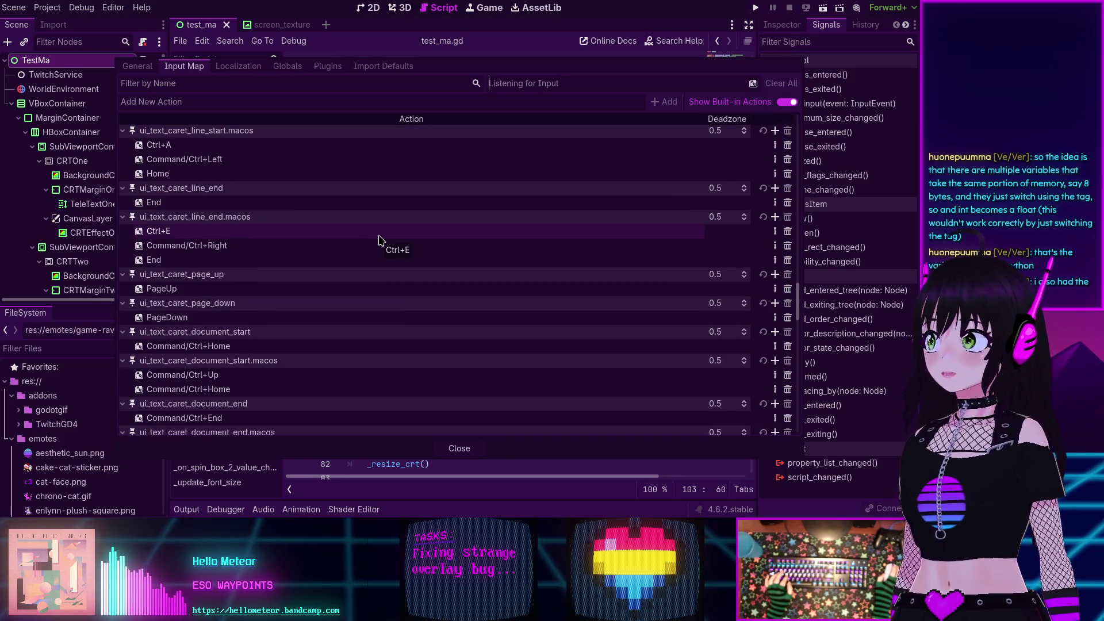
scroll(379, 241, down, 20)
scroll(379, 240, down, 20)
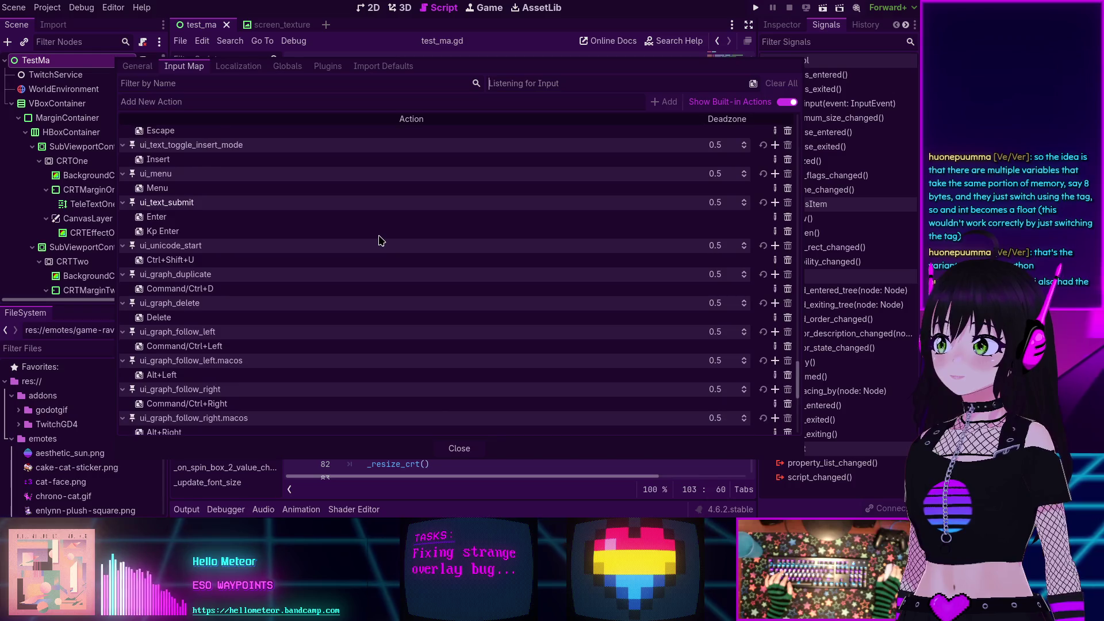
scroll(379, 240, down, 1)
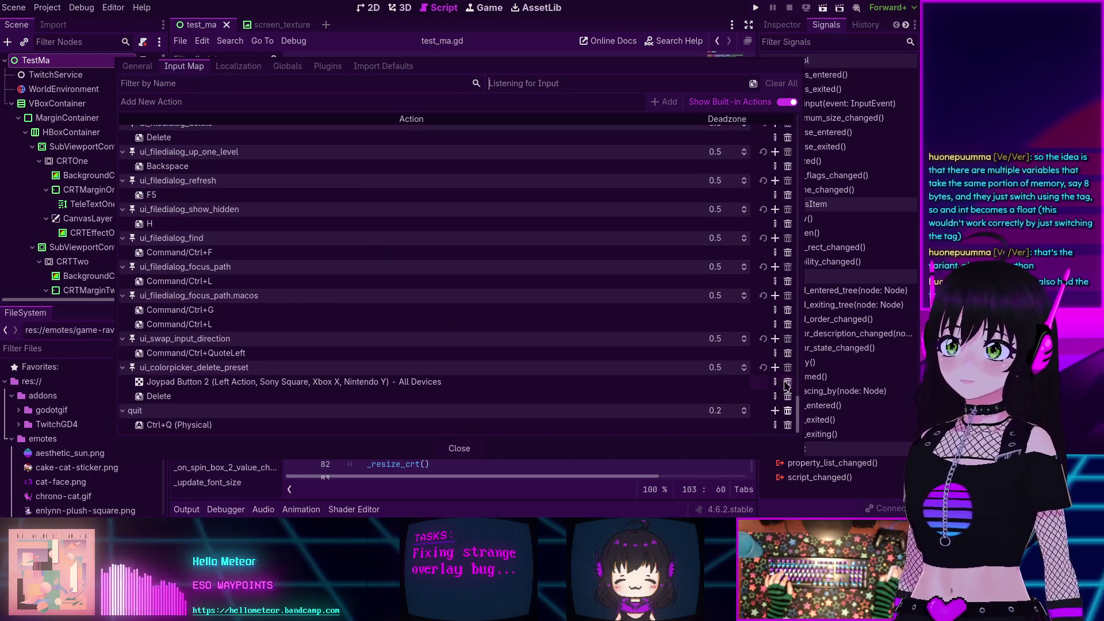
click(763, 367)
- Check the rest of the Input Map list, then close Project Settings to return to test_ma.gd
scroll(352, 351, up, 5)
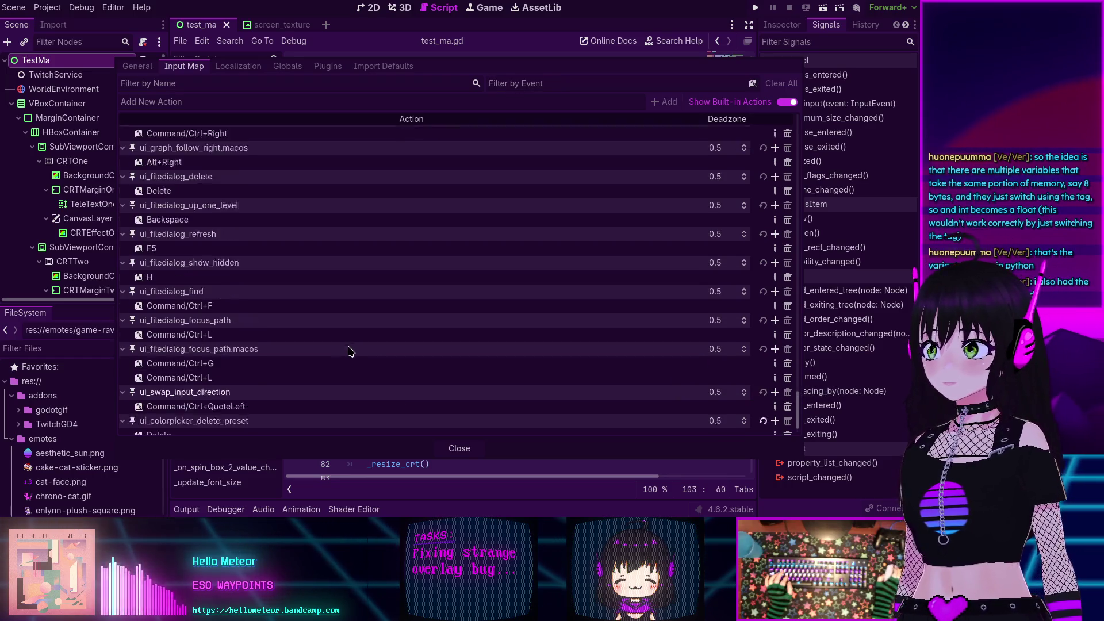
scroll(351, 352, down, 5)
scroll(351, 352, up, 5)
scroll(350, 352, up, 5)
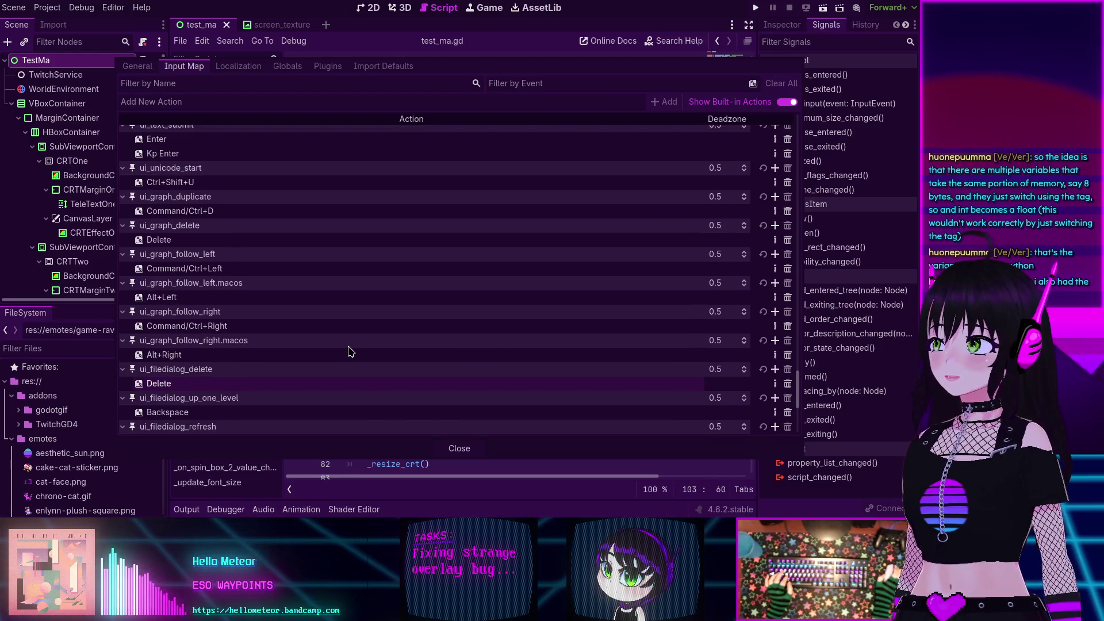
scroll(351, 351, up, 5)
scroll(352, 350, up, 8)
scroll(350, 350, up, 3)
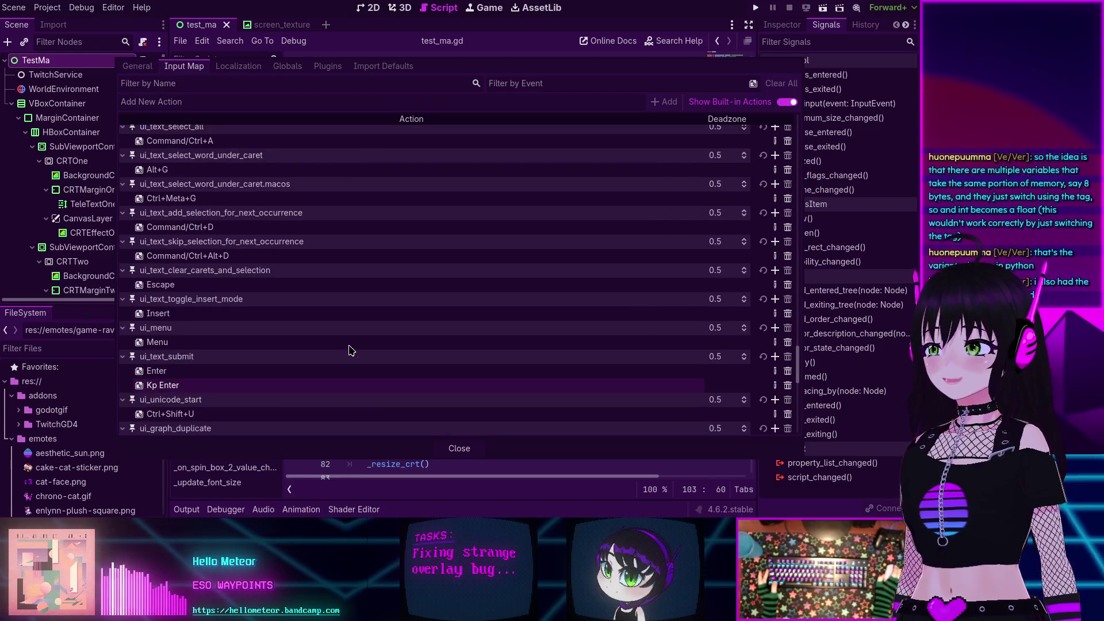
scroll(348, 350, up, 20)
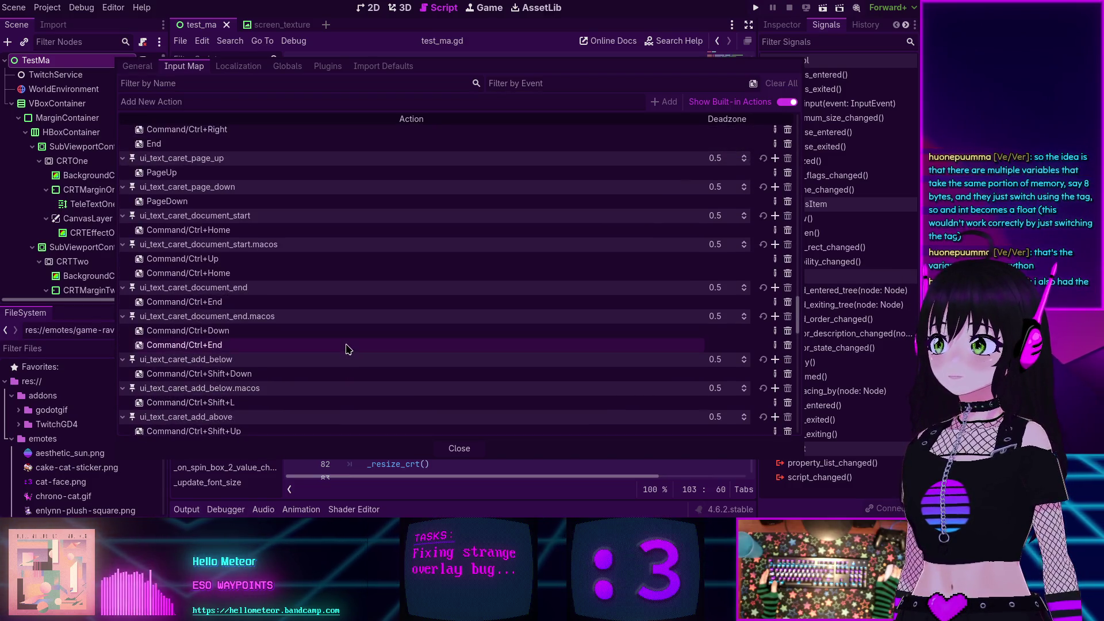
scroll(347, 349, up, 8)
scroll(348, 349, up, 12)
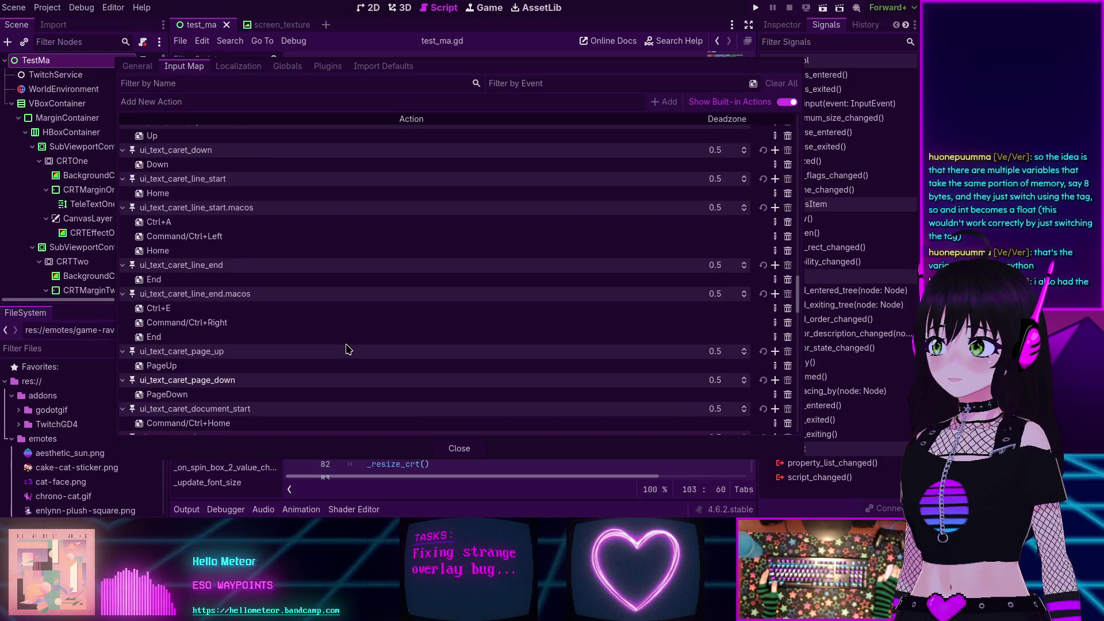
scroll(348, 349, up, 10)
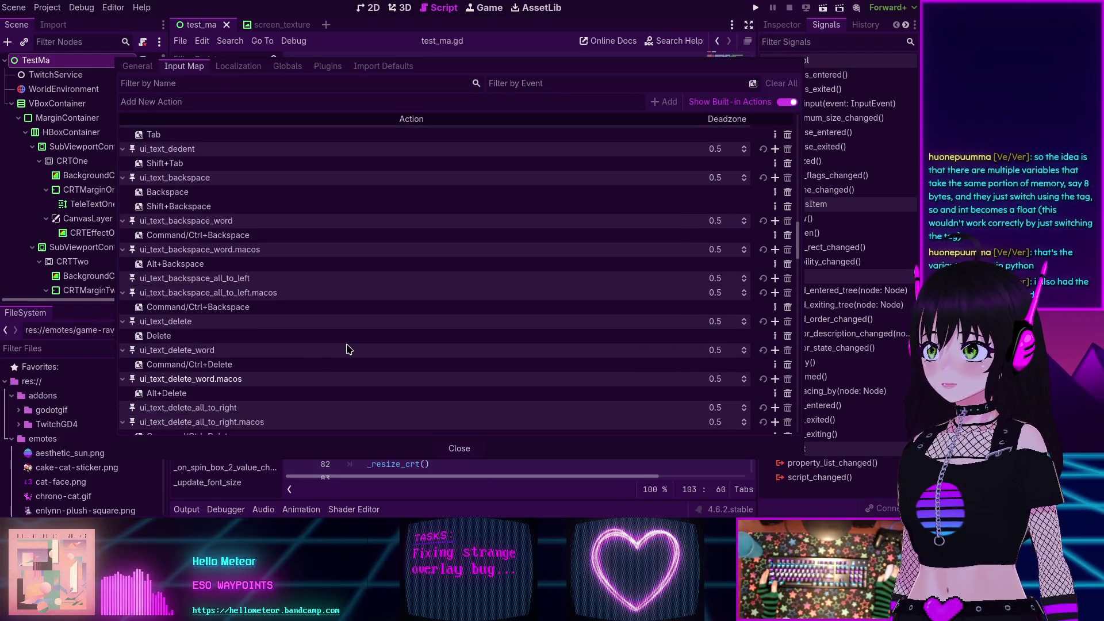
scroll(348, 349, up, 12)
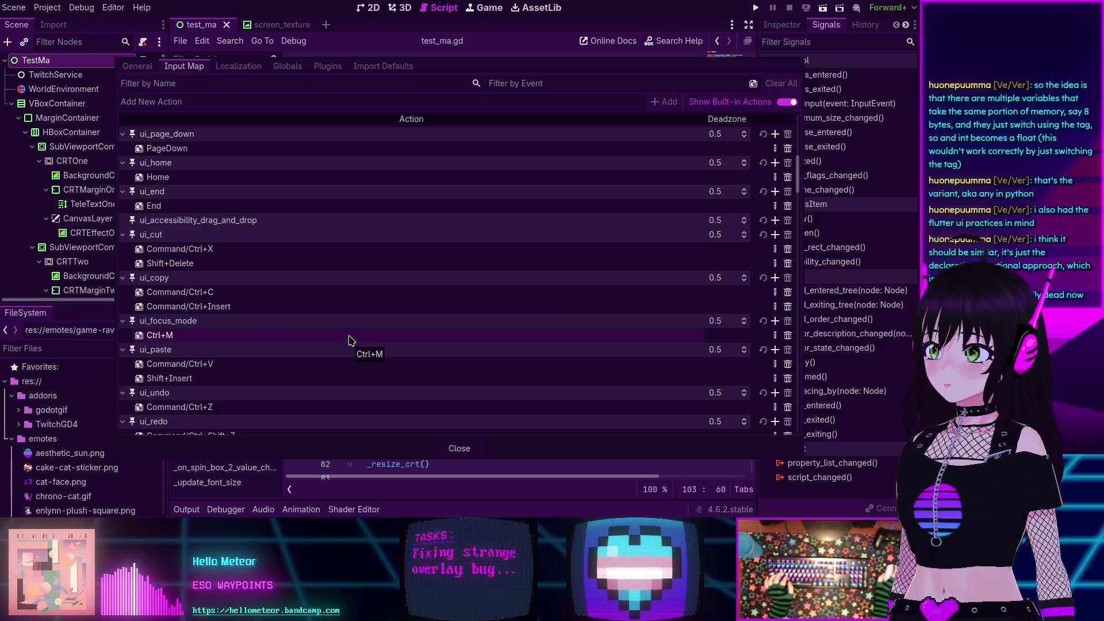
scroll(345, 338, up, 4)
scroll(315, 289, down, 5)
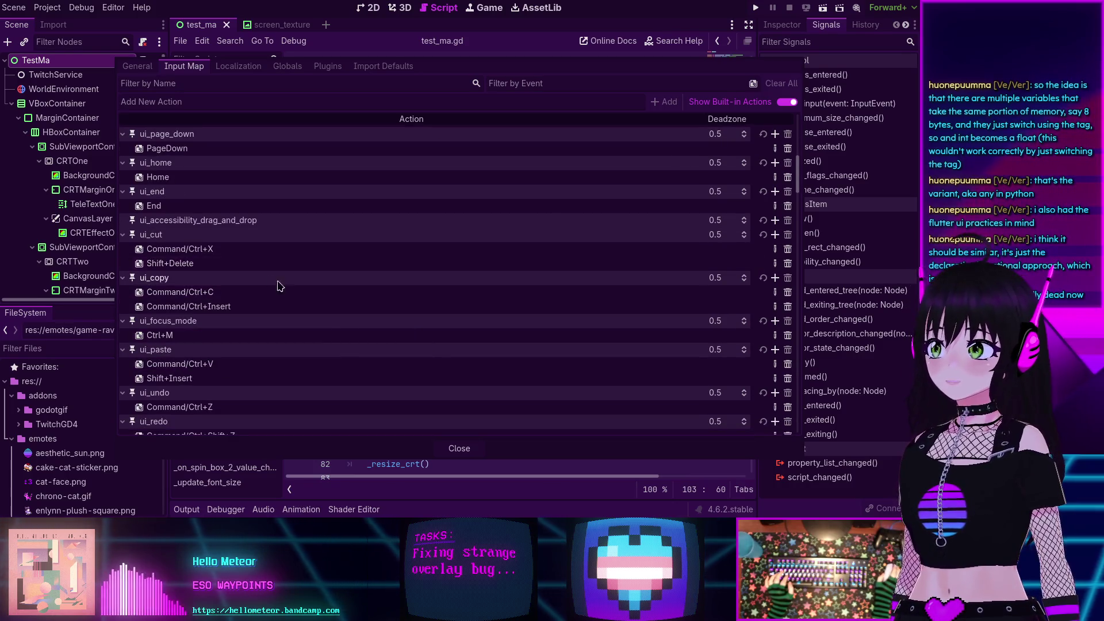
scroll(315, 290, down, 3)
scroll(310, 287, up, 6)
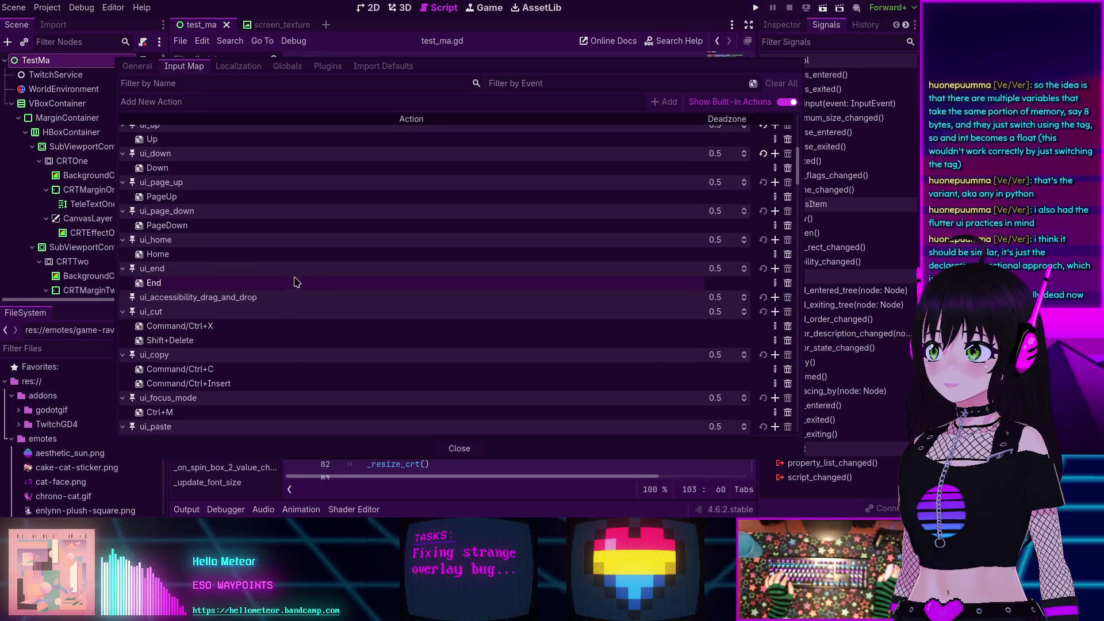
scroll(292, 280, up, 8)
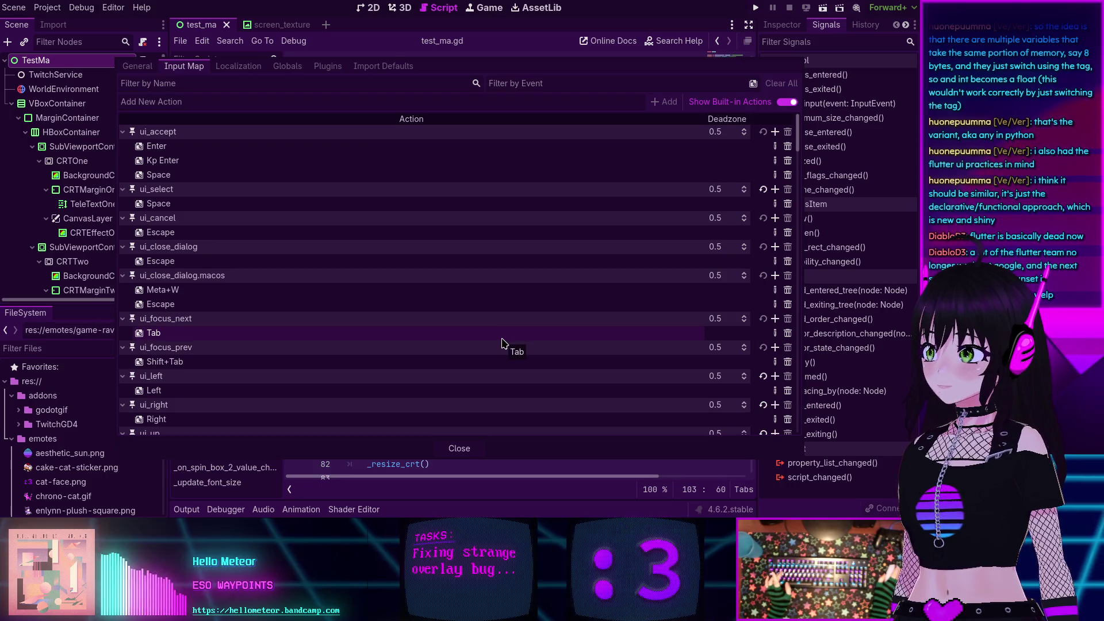
click(459, 448)
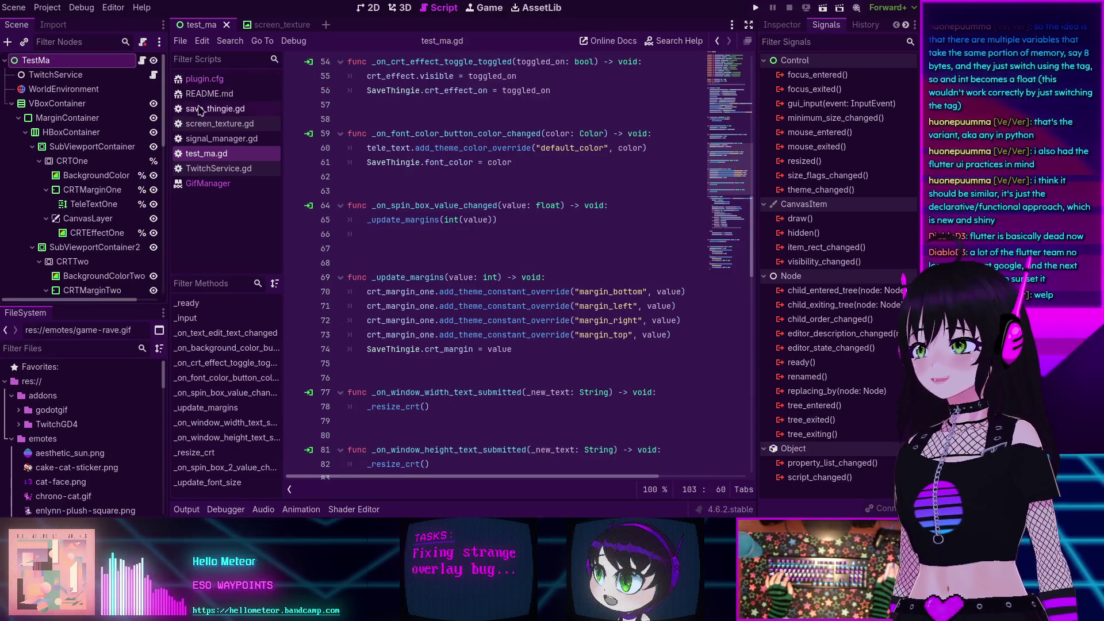
- Drag screen_texture.gd onto the VBoxContainer node and dismiss the font_color info popup
drag(218, 123, 121, 115)
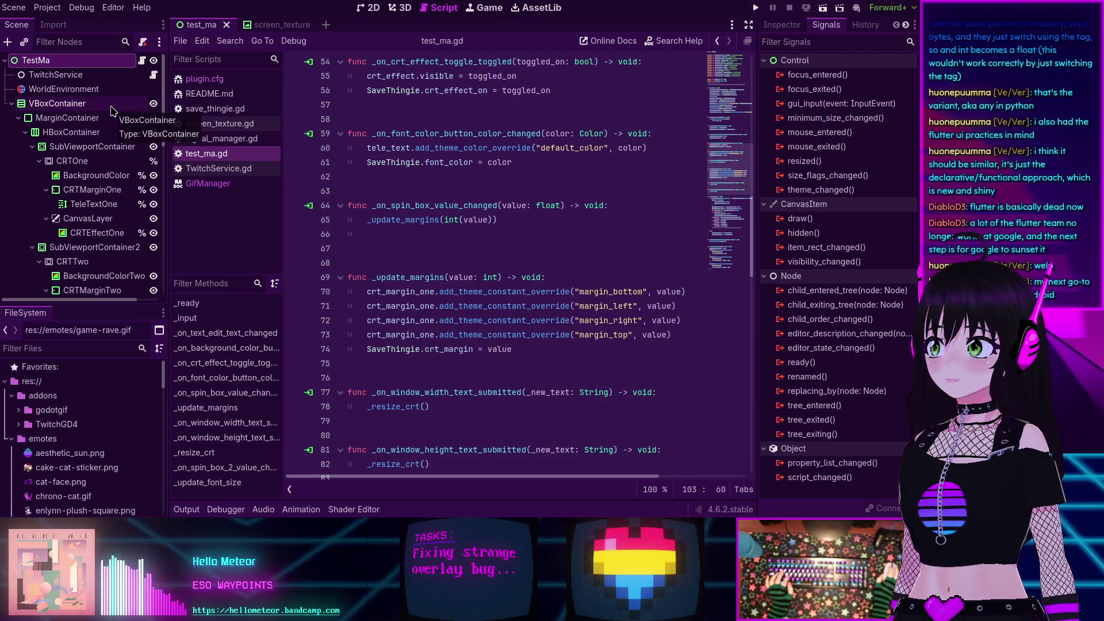
mouse_move(449, 165)
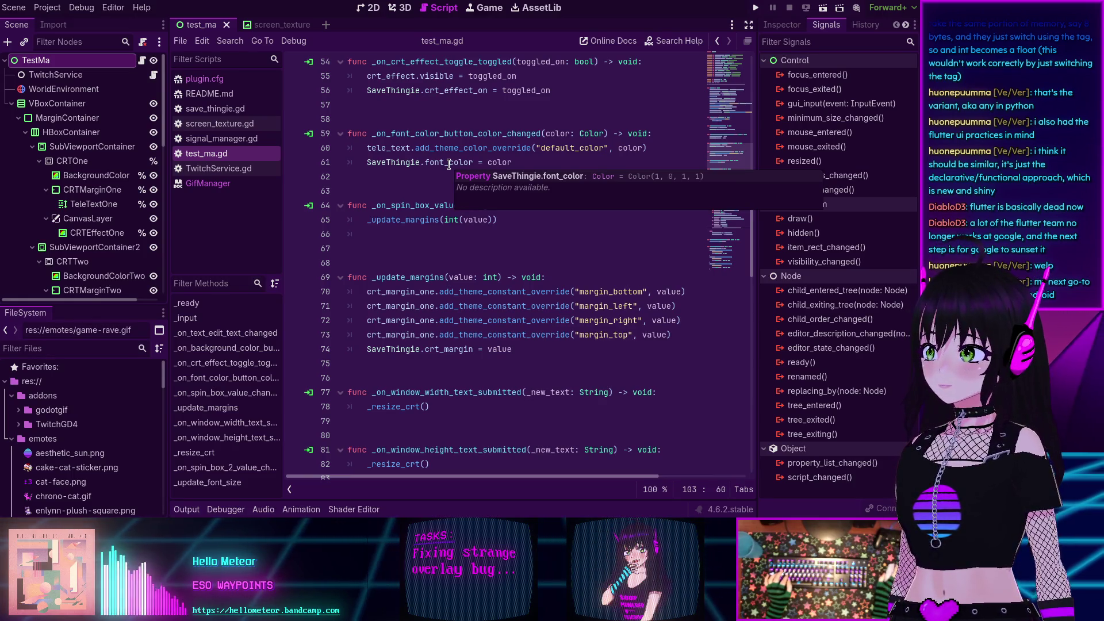
click(408, 189)
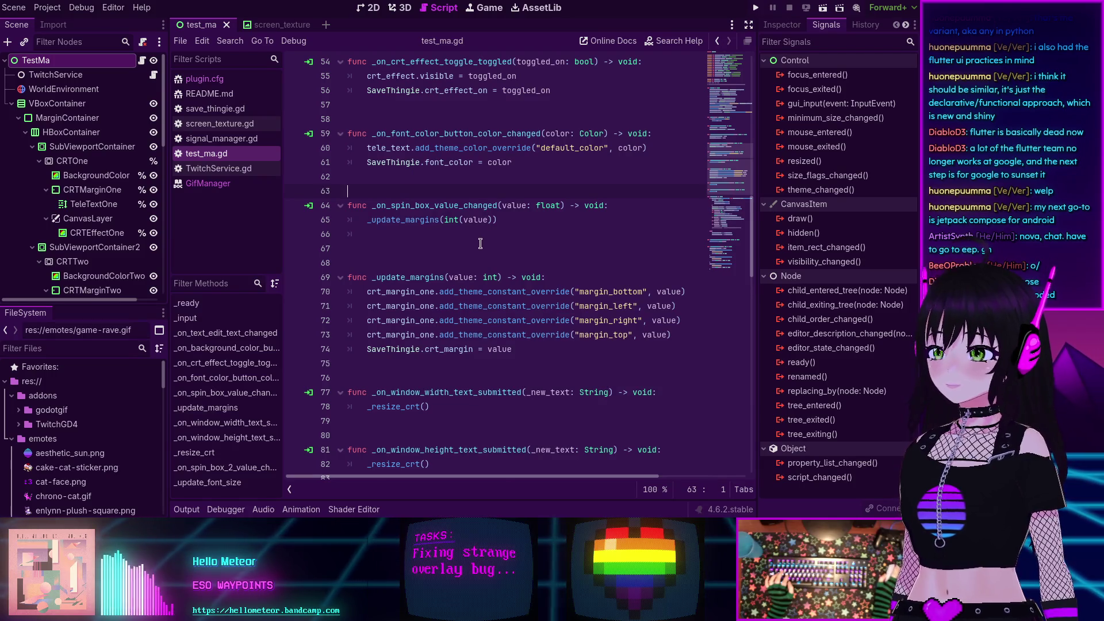
- Narrow the script and method lists to give the test_ma.gd code more room
scroll(480, 243, down, 4)
scroll(480, 242, up, 12)
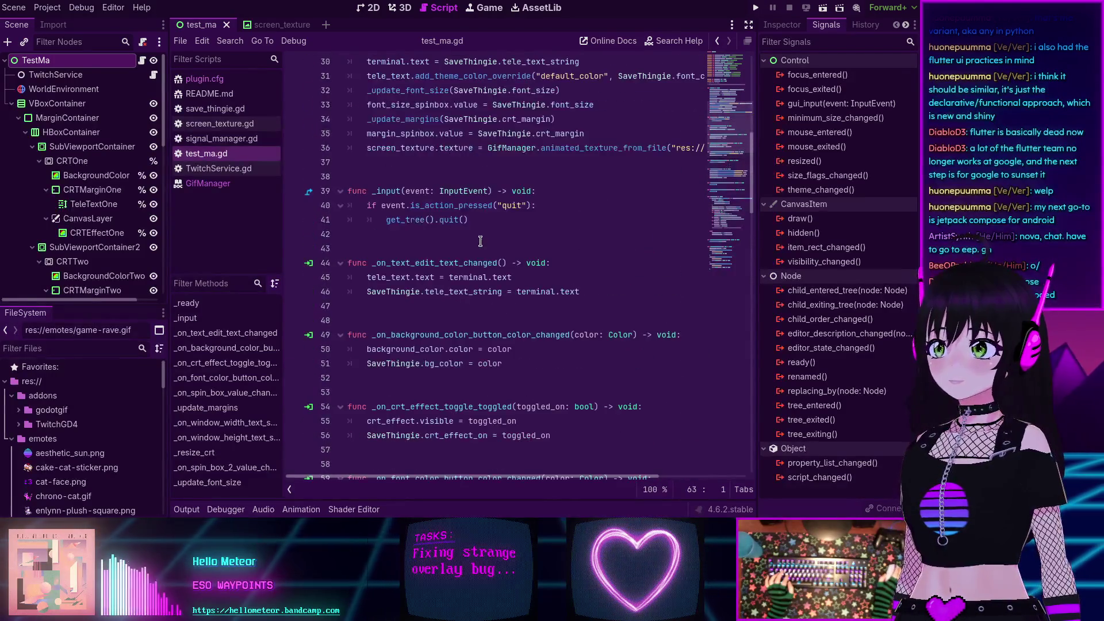
scroll(480, 241, up, 7)
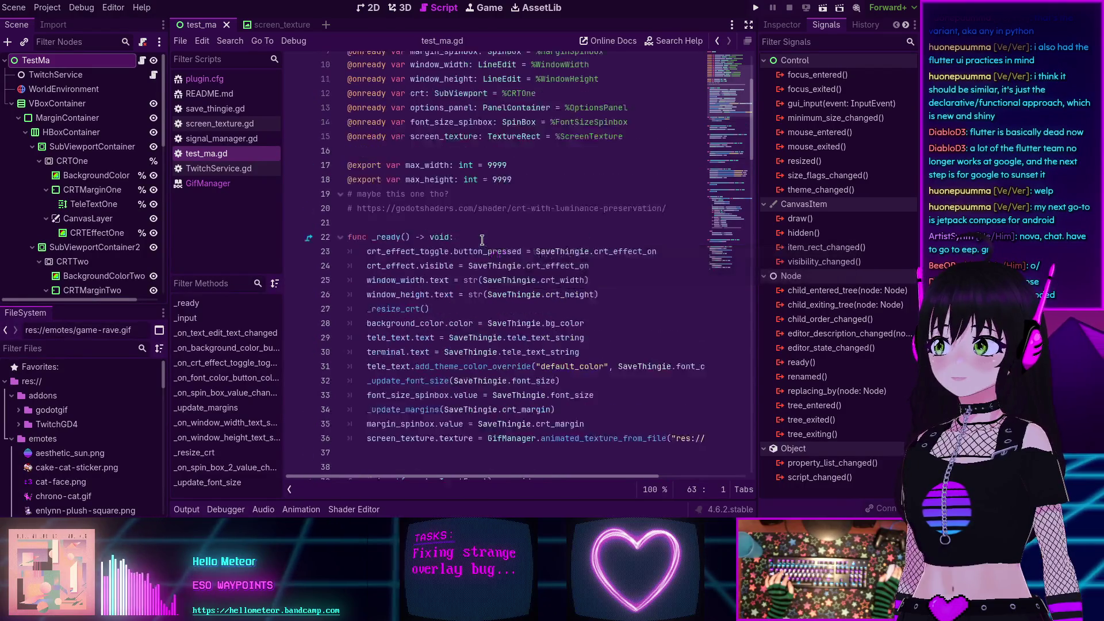
drag(282, 205, 267, 202)
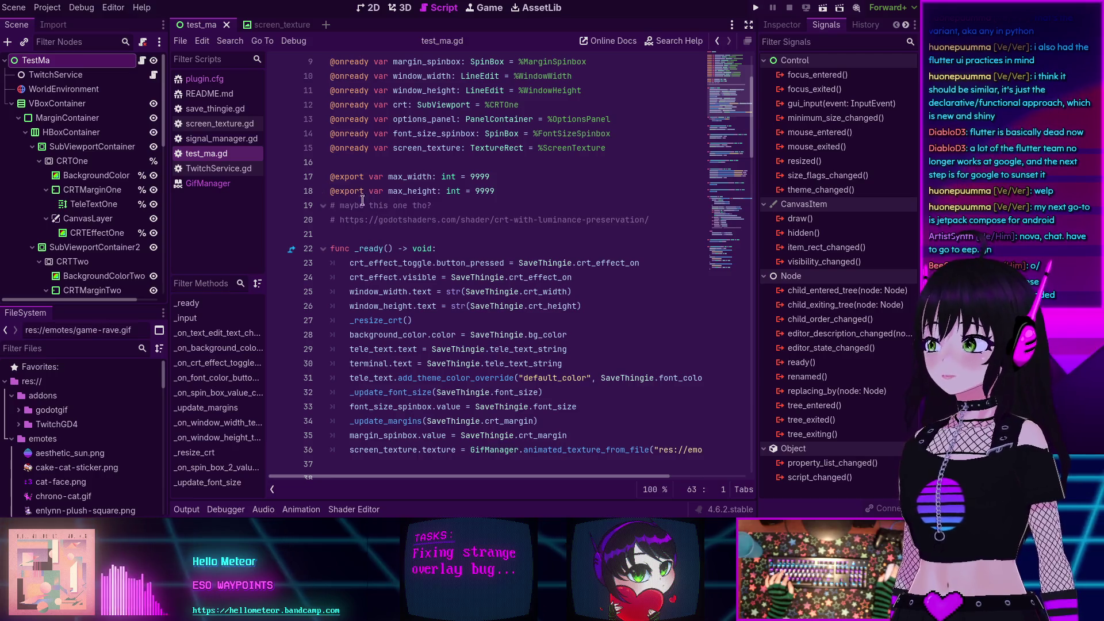
- Look over the test_ma.gd code, then switch to the save_thingie.gd script
scroll(363, 199, down, 5)
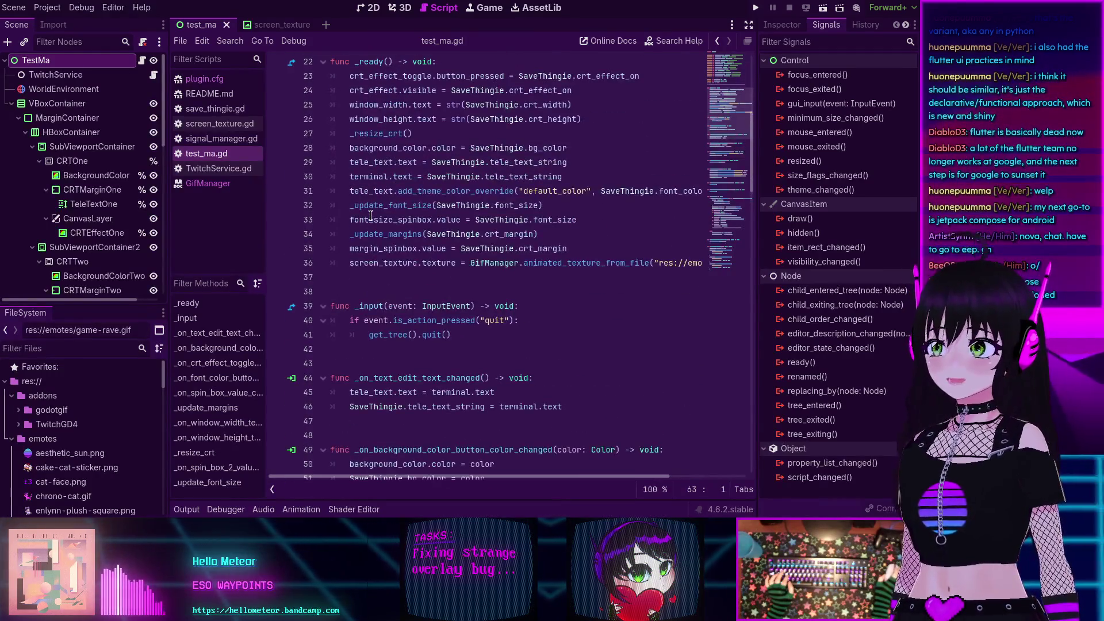
scroll(370, 215, up, 7)
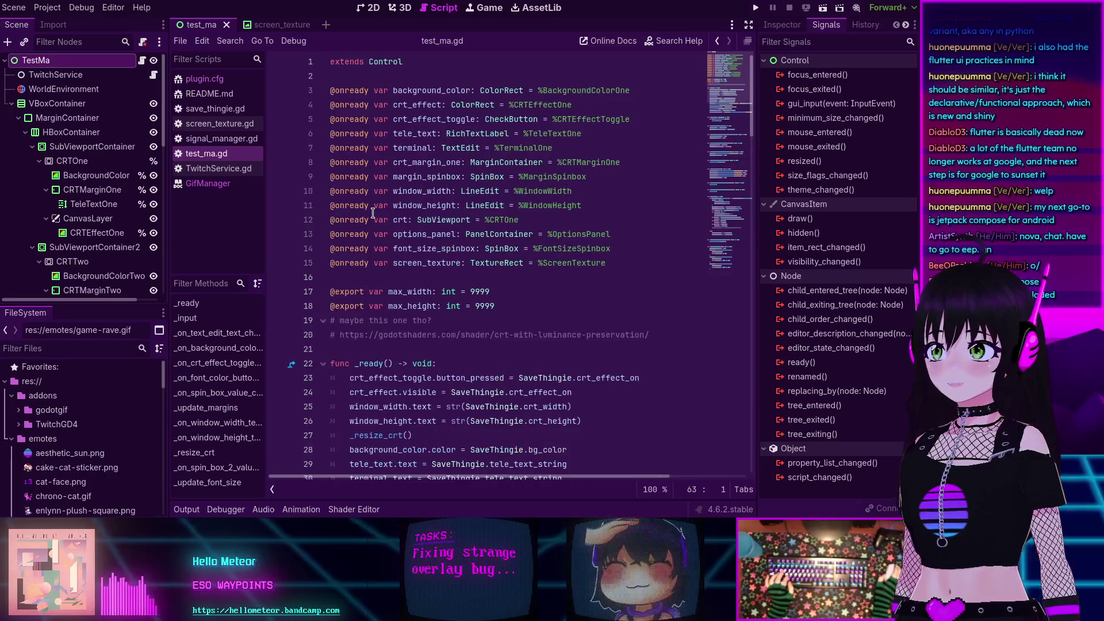
scroll(380, 210, down, 4)
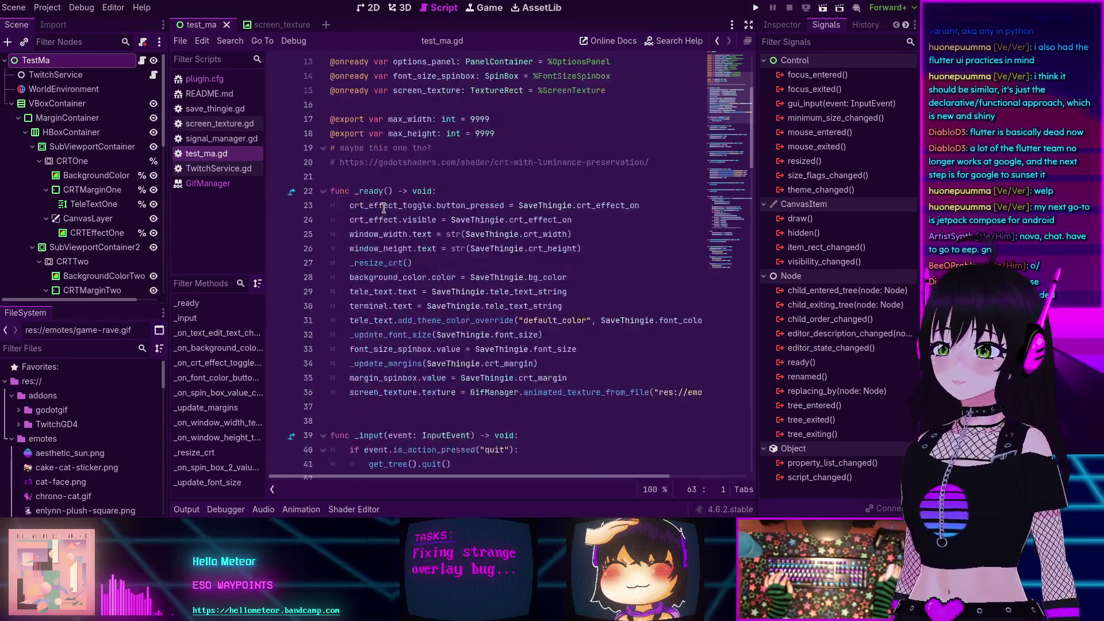
scroll(383, 207, down, 8)
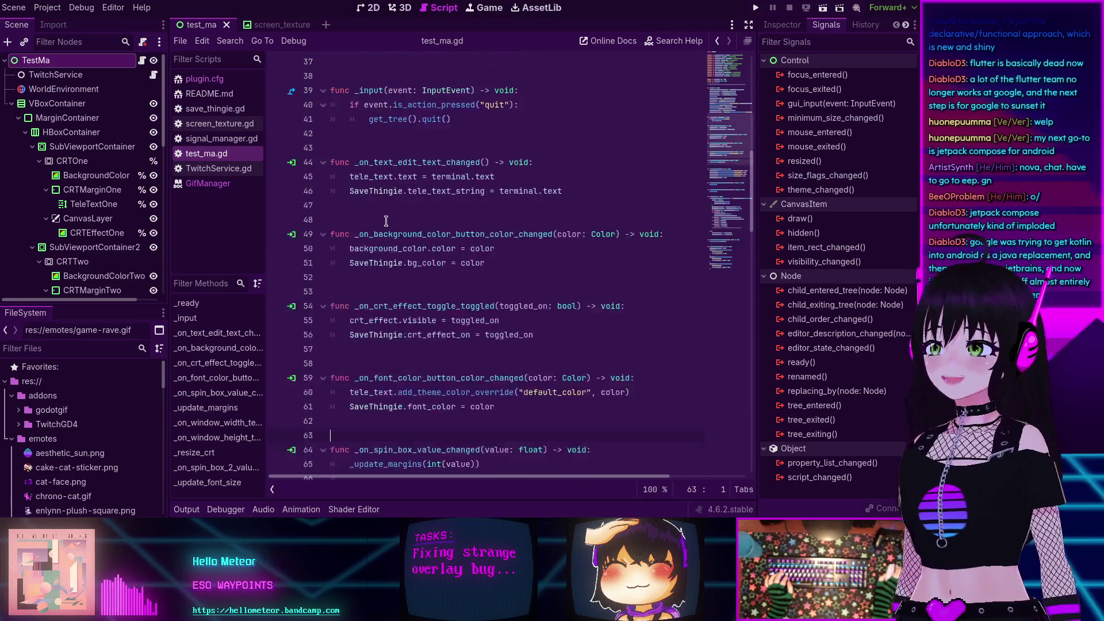
scroll(386, 220, up, 12)
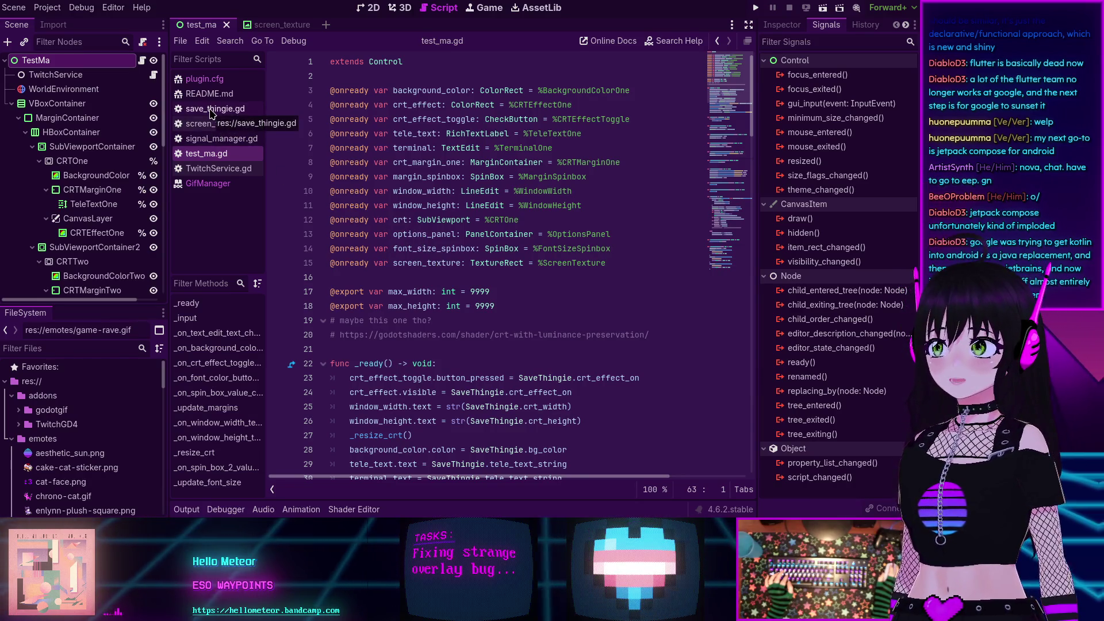
click(212, 114)
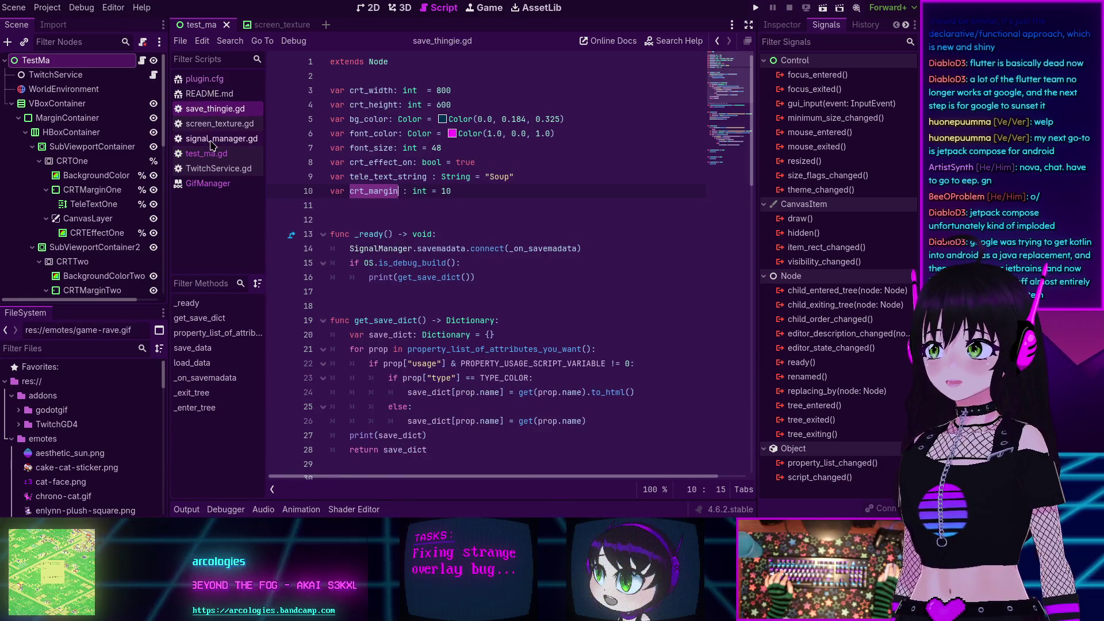
- Show screen_texture.gd, highlight emote_queue on line 22, and jump to the message-handling functions
click(214, 127)
scroll(492, 228, up, 5)
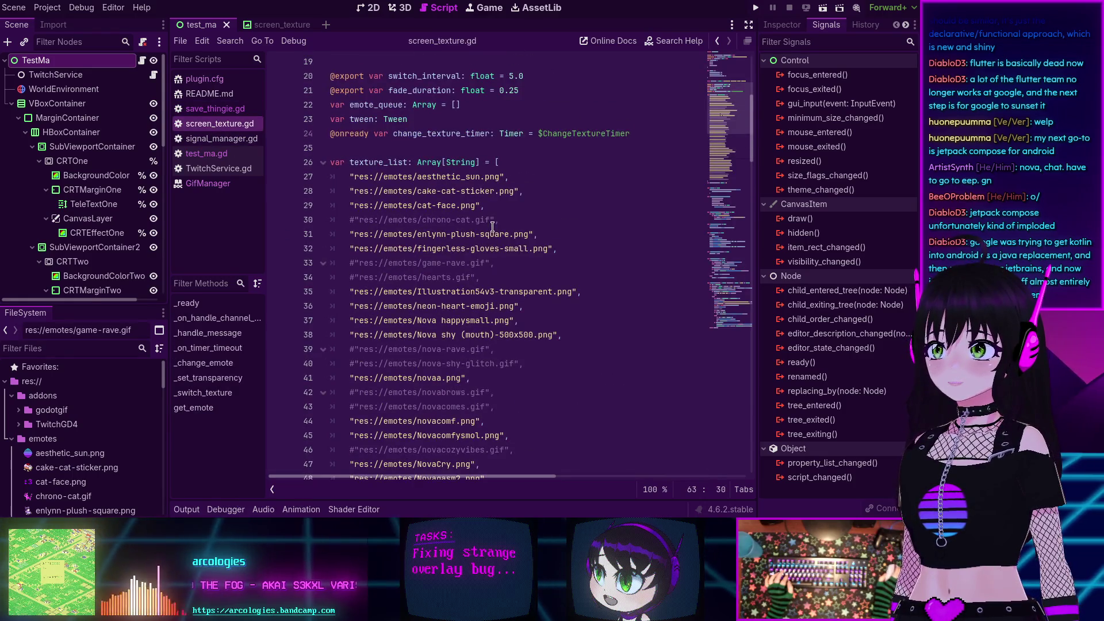
scroll(493, 227, up, 1)
double_click(366, 149)
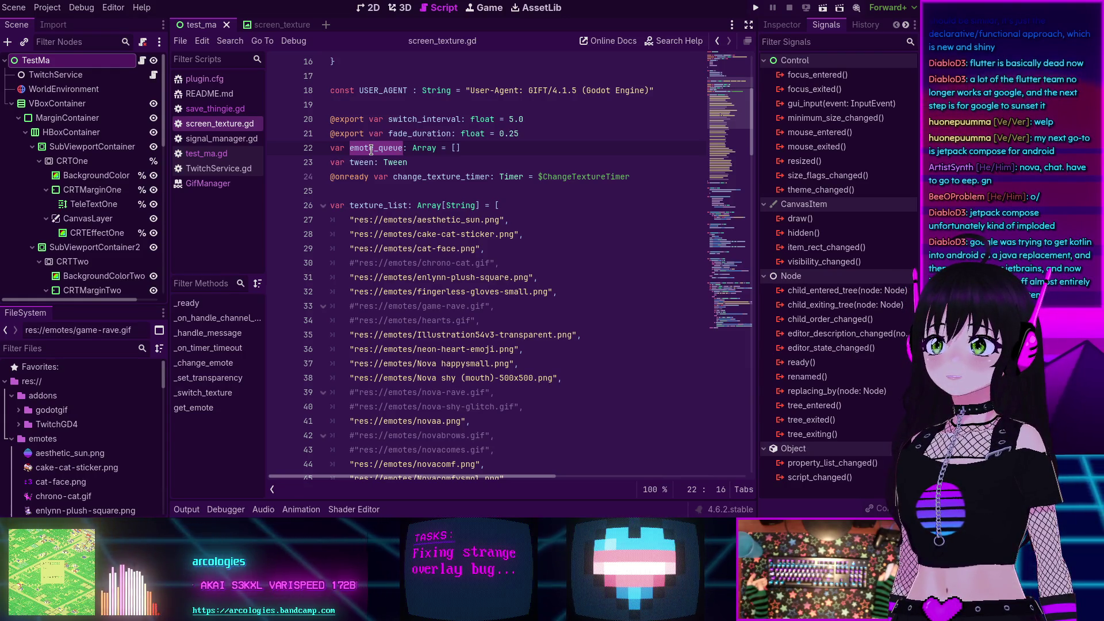
scroll(371, 150, down, 1)
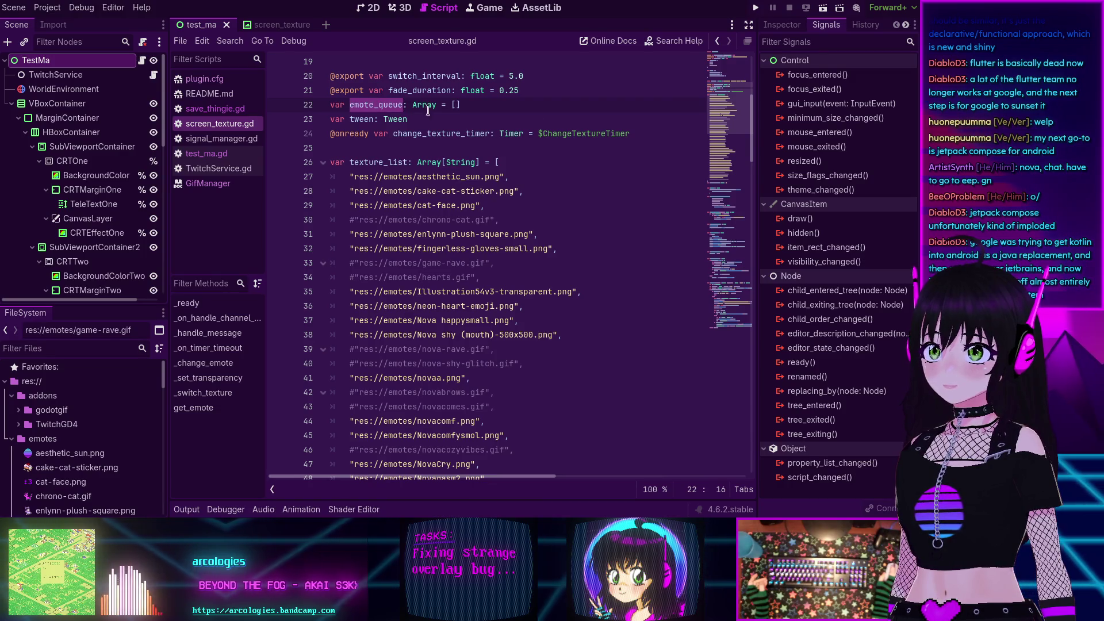
click(722, 241)
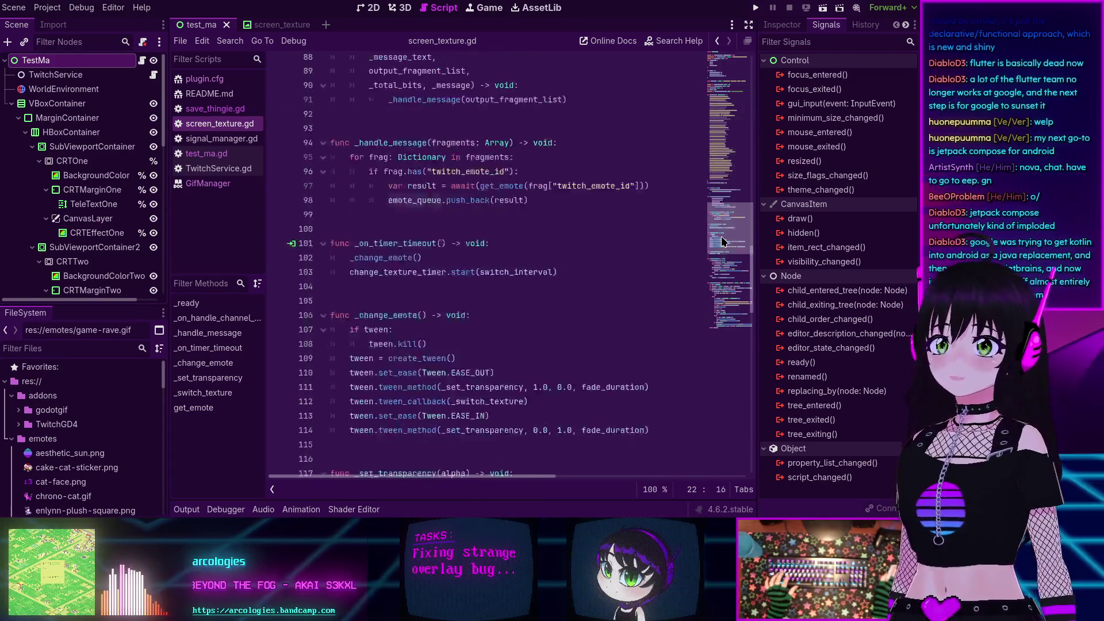
scroll(723, 241, down, 5)
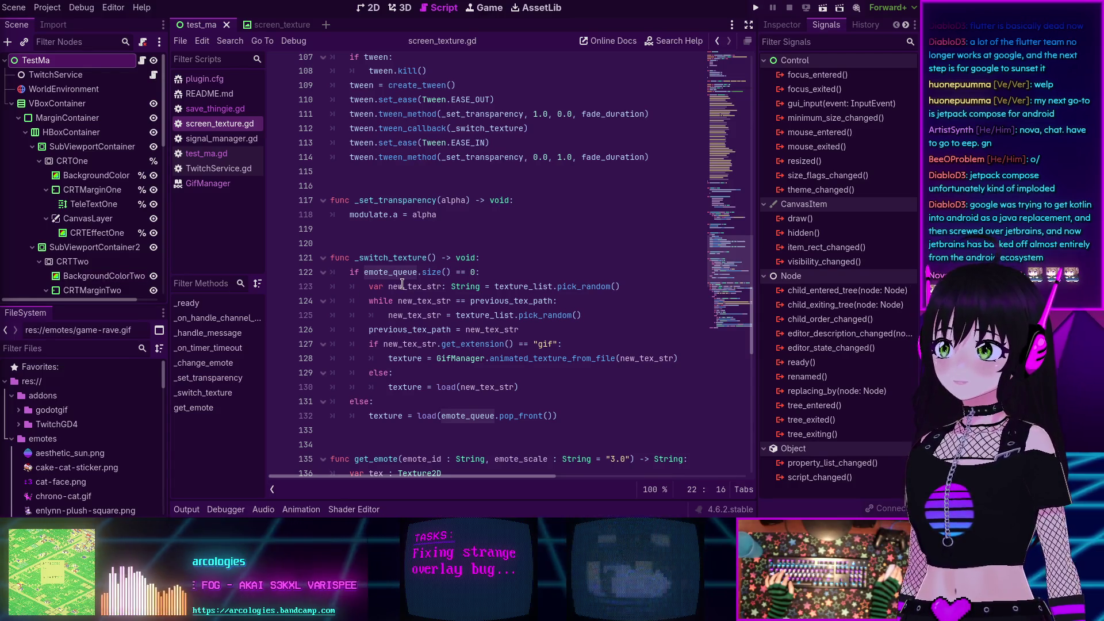
mouse_move(405, 280)
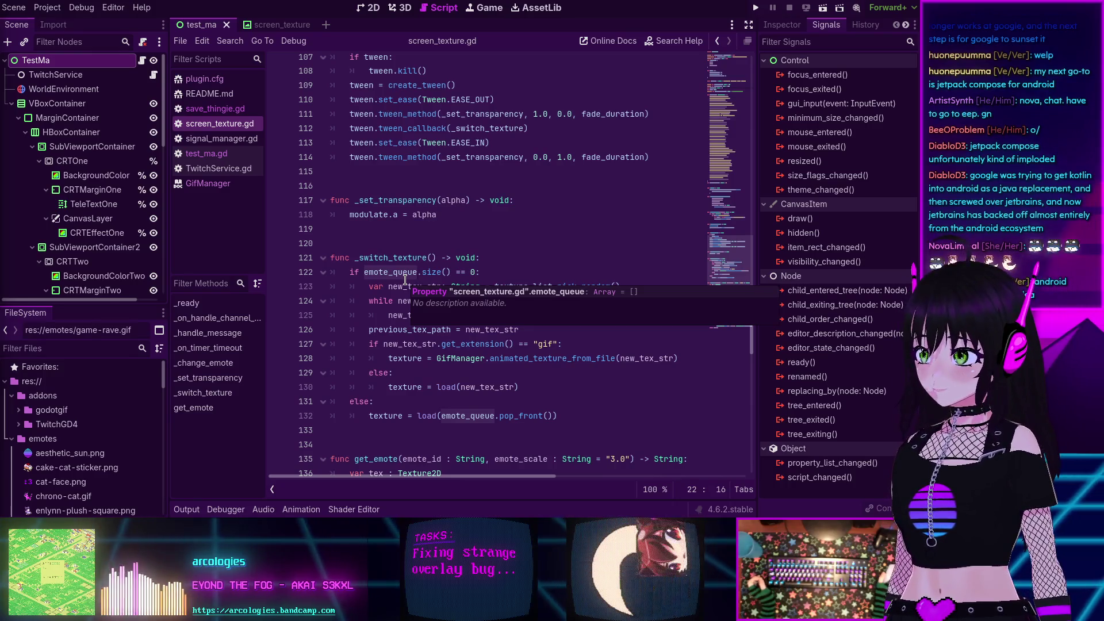
scroll(390, 260, down, 2)
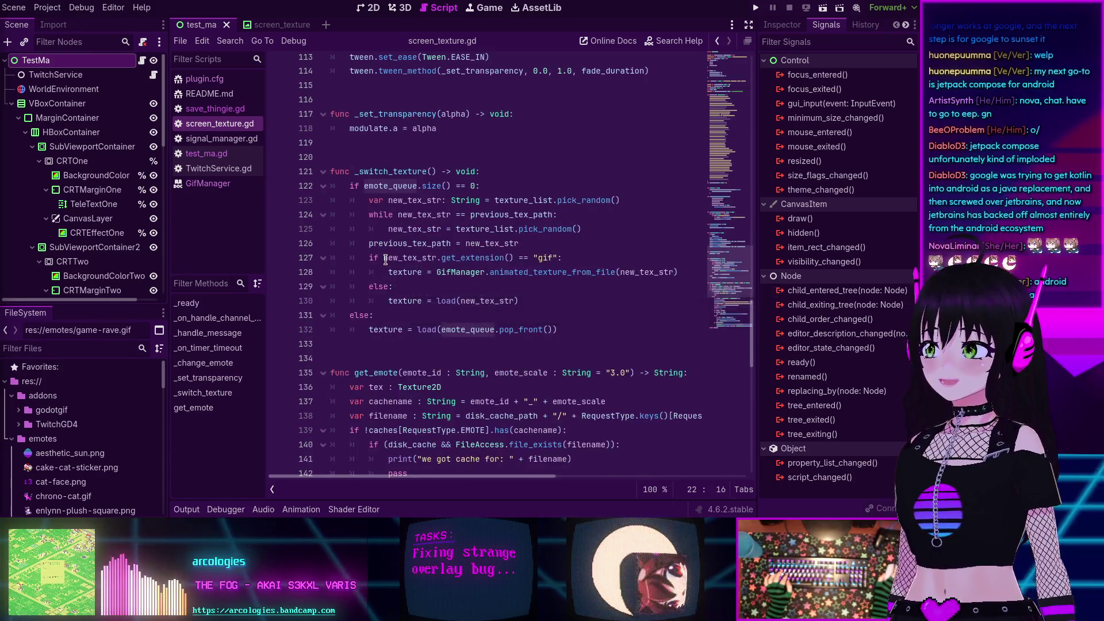
click(455, 260)
scroll(437, 279, up, 2)
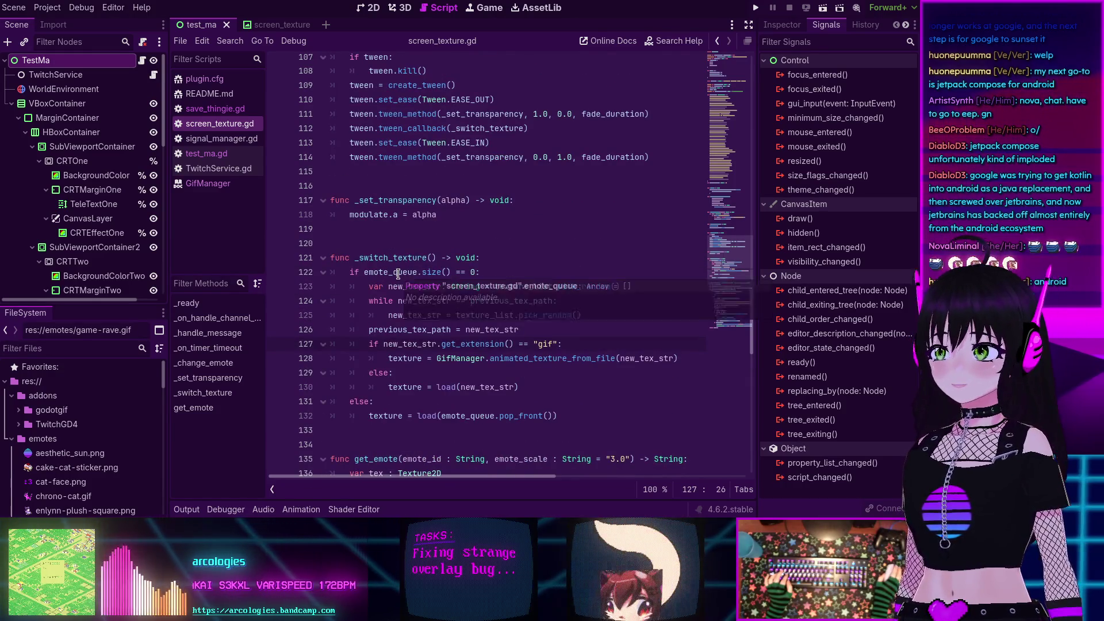
scroll(402, 275, up, 1)
scroll(408, 277, down, 2)
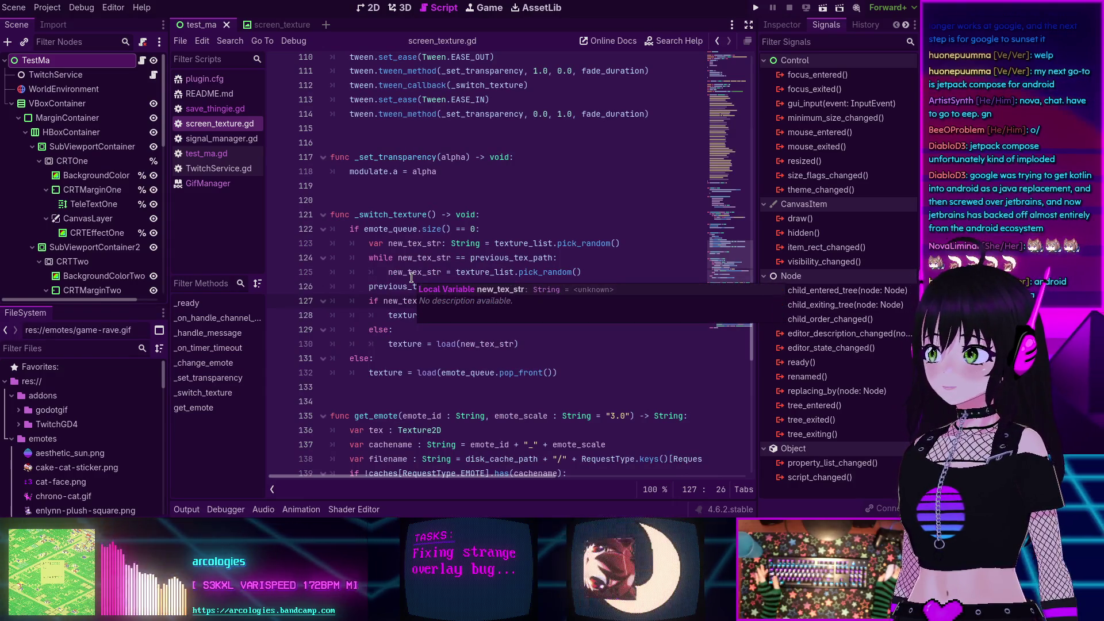
scroll(412, 277, up, 12)
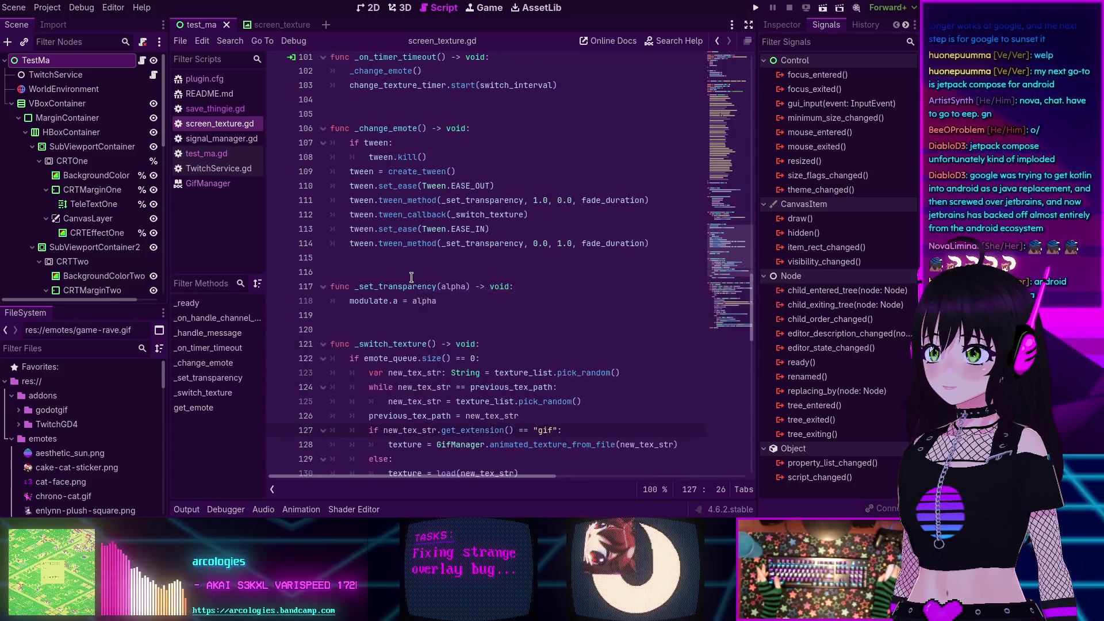
scroll(411, 277, up, 6)
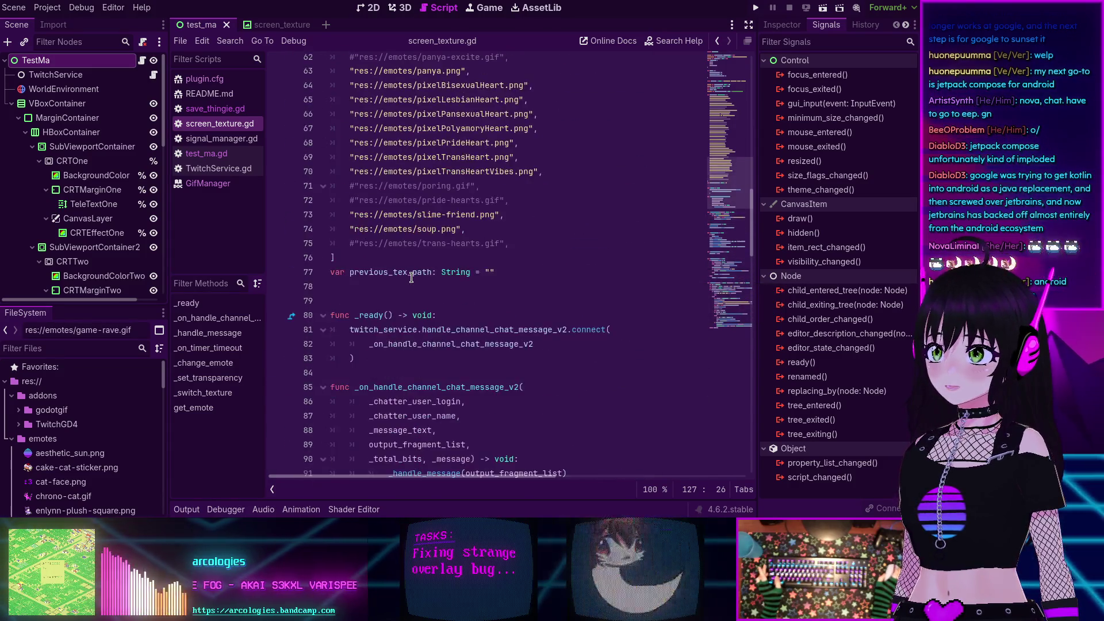
scroll(412, 277, up, 4)
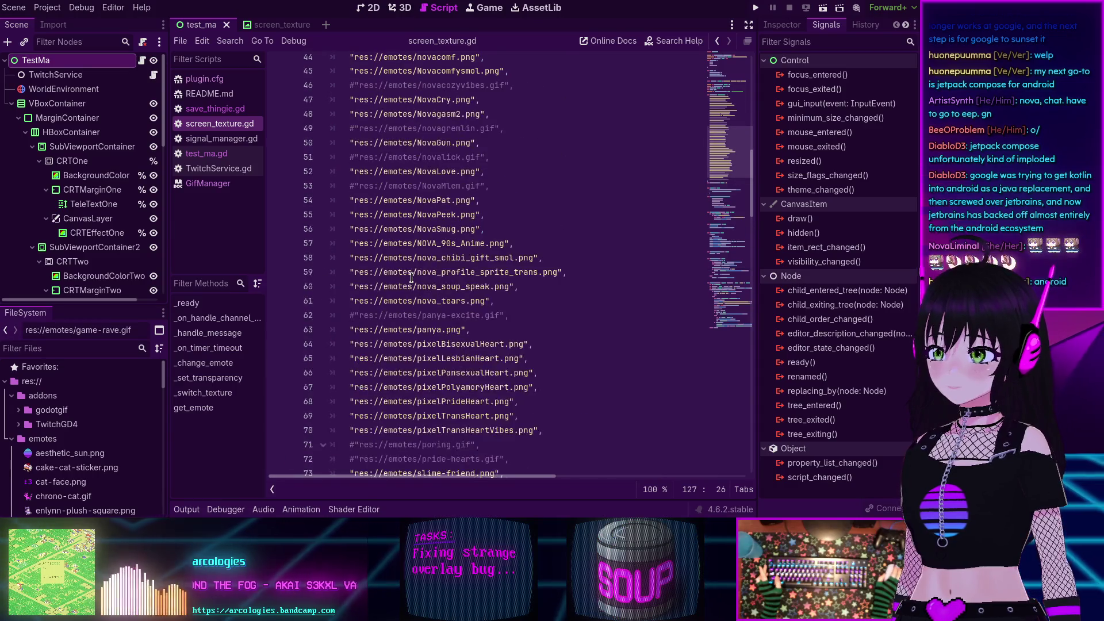
scroll(411, 278, up, 10)
scroll(409, 199, down, 3)
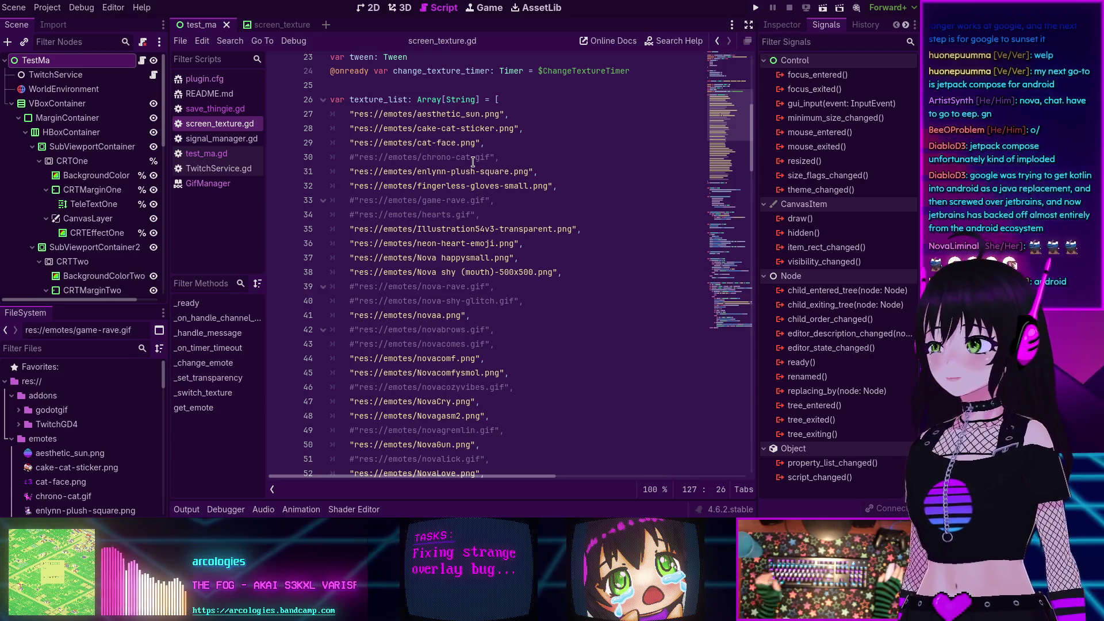
scroll(389, 223, up, 3)
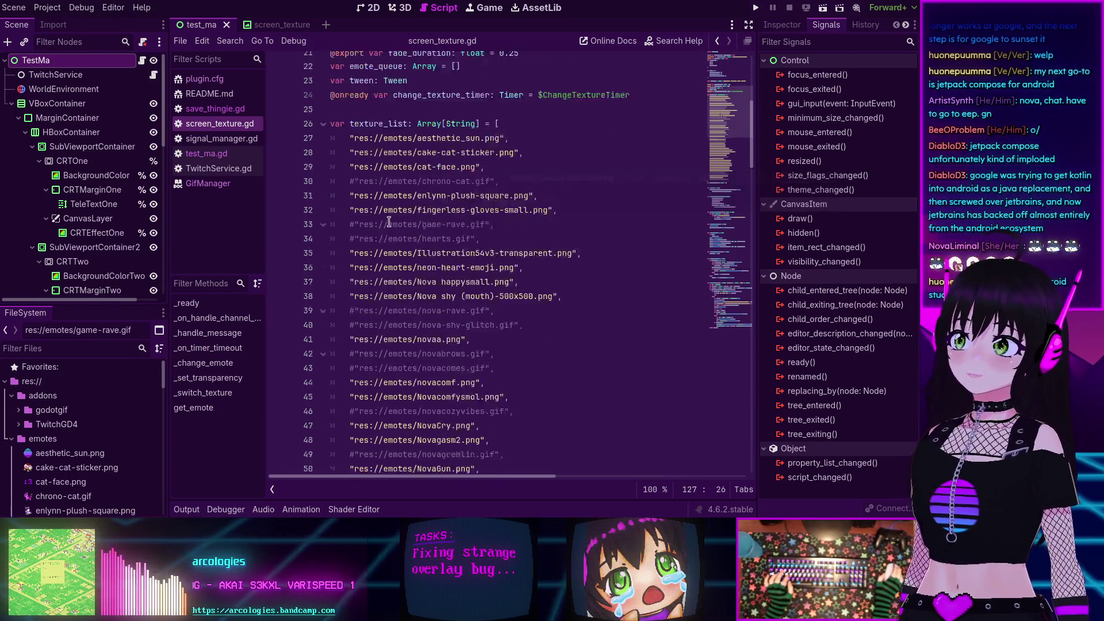
scroll(390, 223, up, 4)
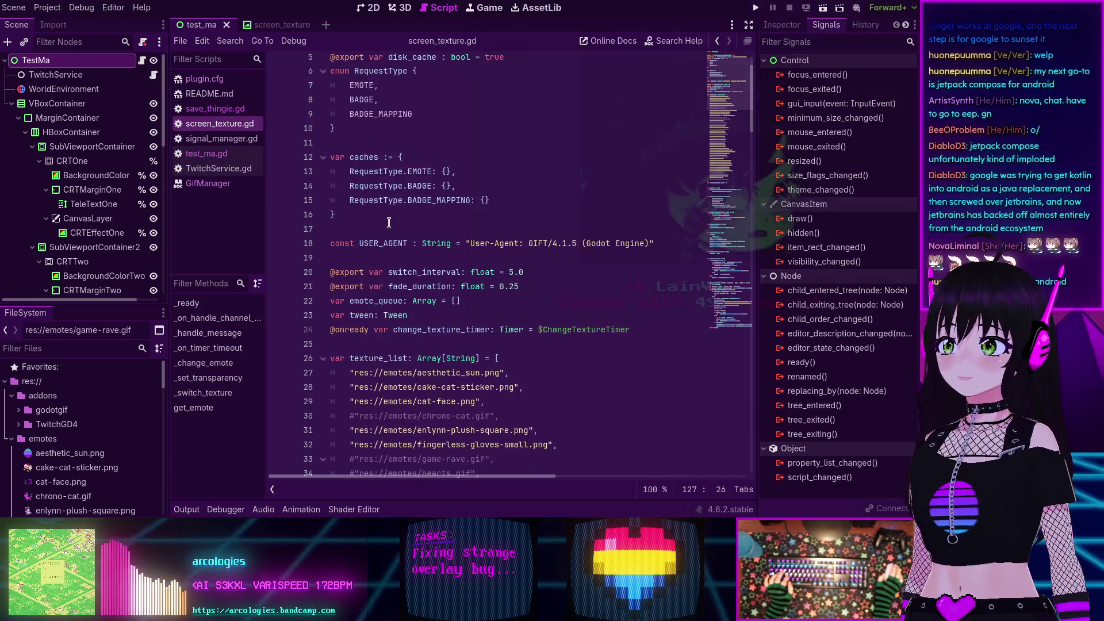
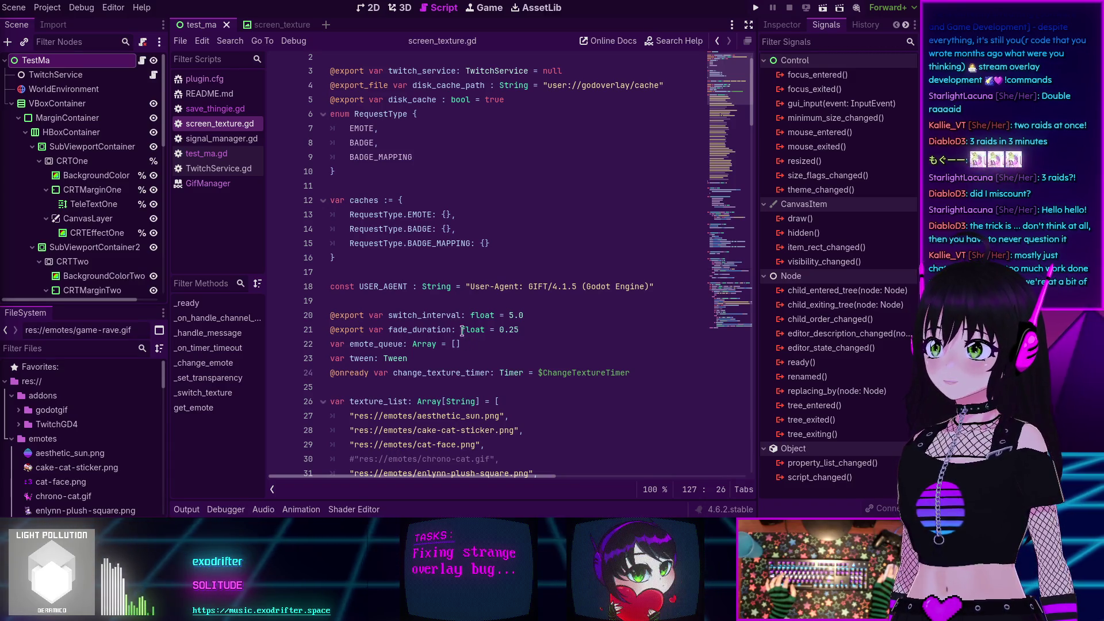
- Clear the EMOTE and BADGE cache entries from the list
drag(507, 224, 507, 216)
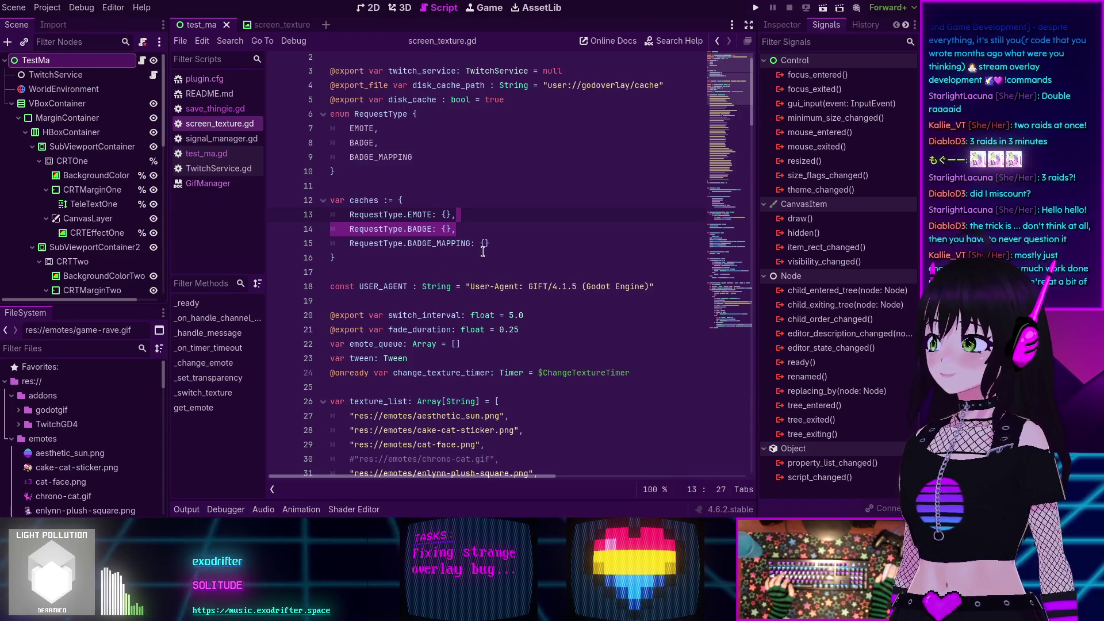
click(507, 239)
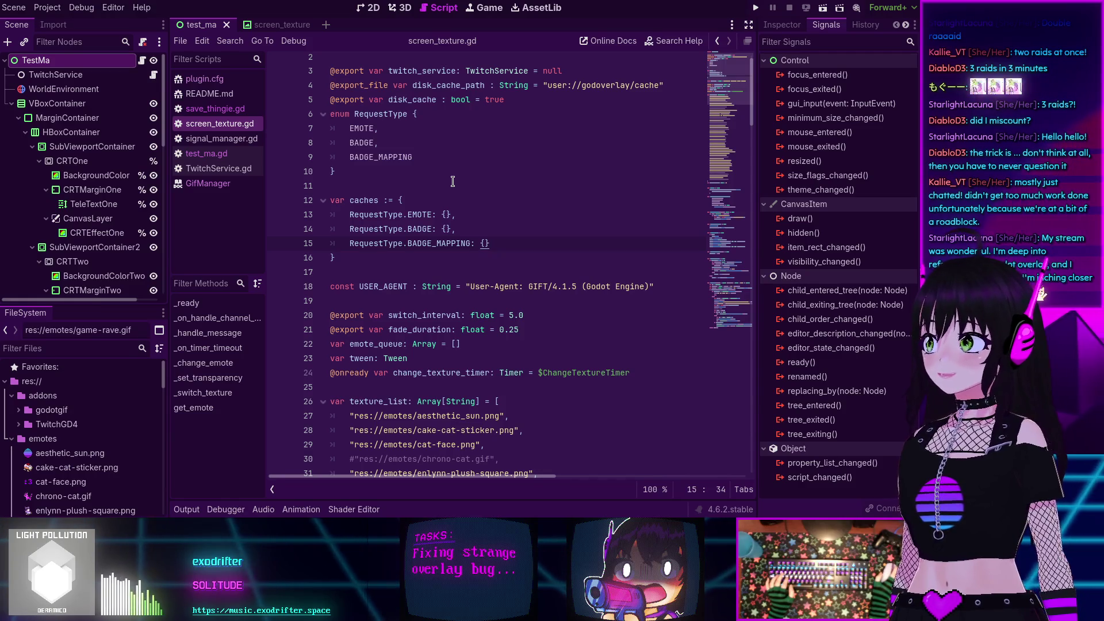
scroll(453, 182, up, 1)
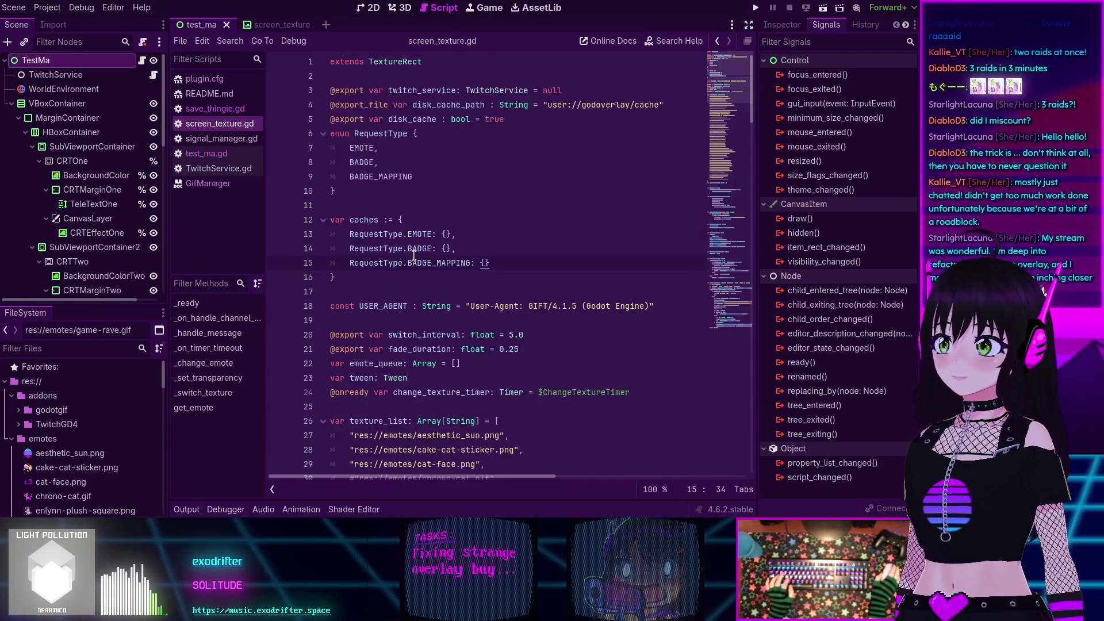
scroll(440, 239, down, 10)
scroll(440, 239, up, 12)
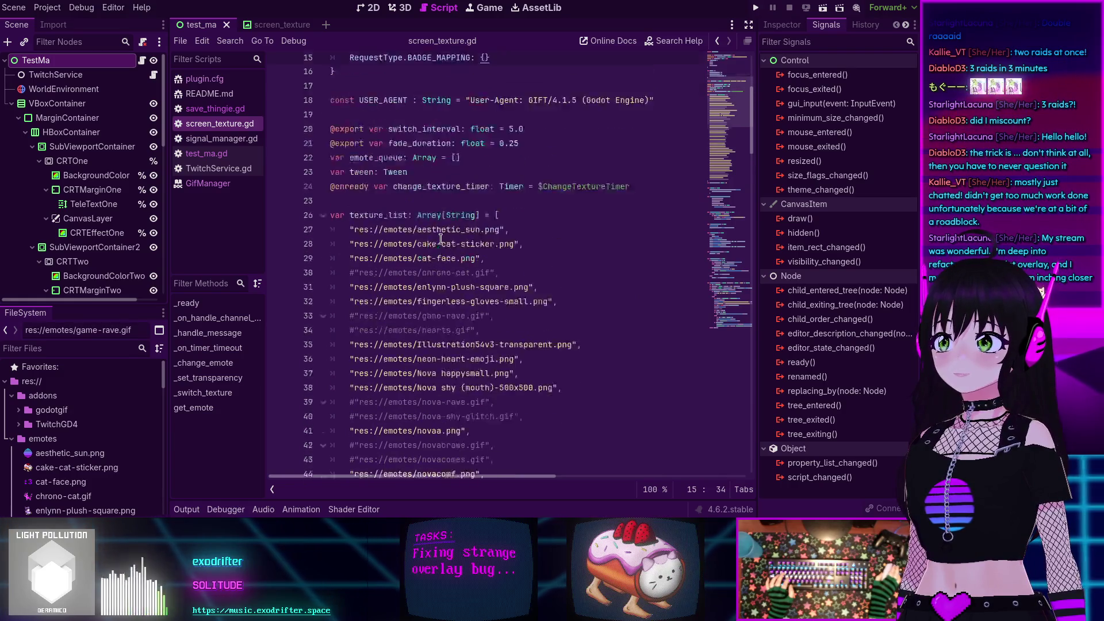
scroll(440, 239, up, 1)
scroll(392, 133, down, 13)
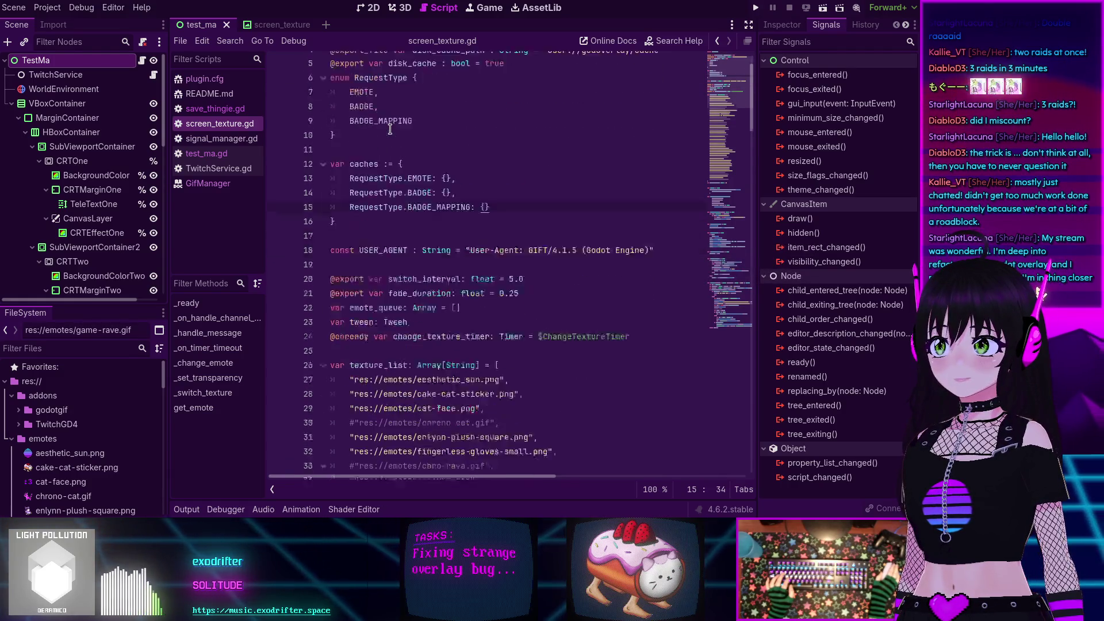
scroll(393, 134, down, 12)
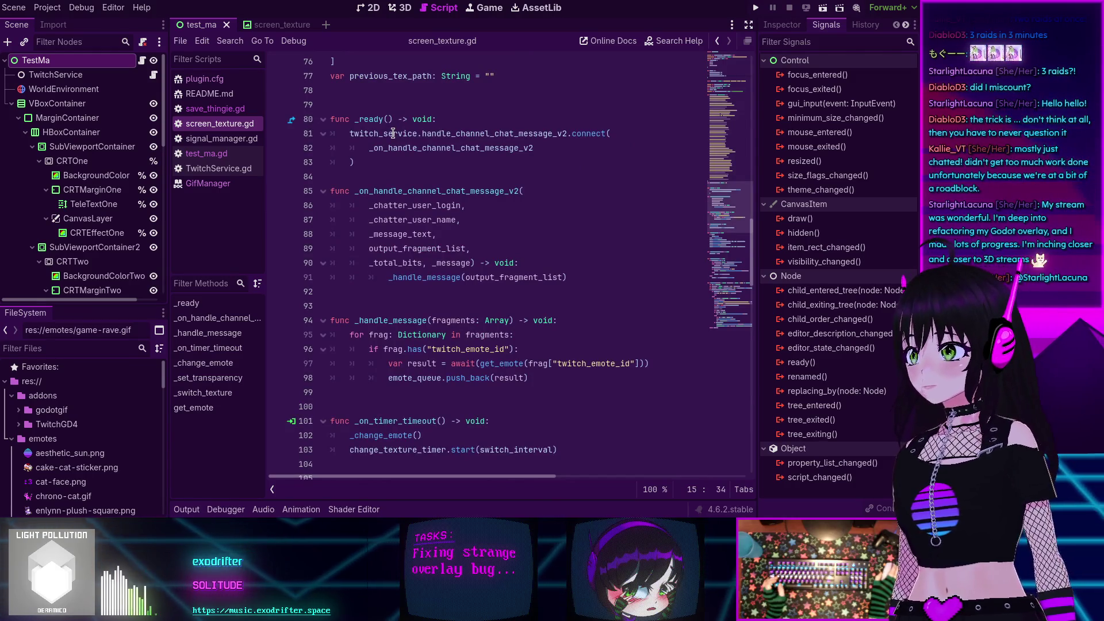
scroll(465, 228, down, 2)
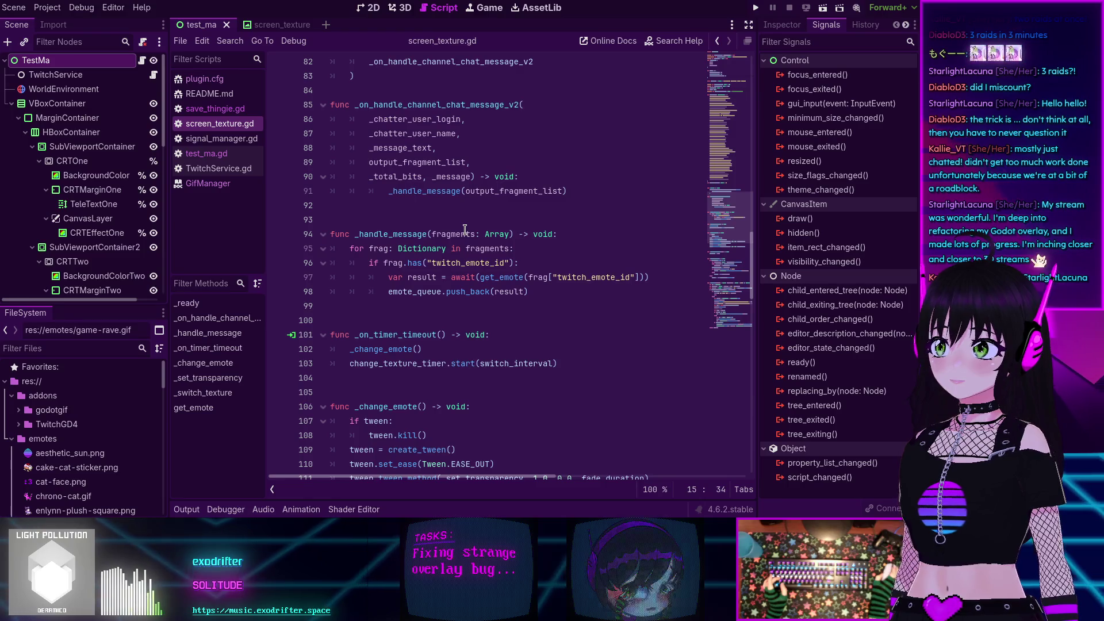
scroll(465, 229, down, 1)
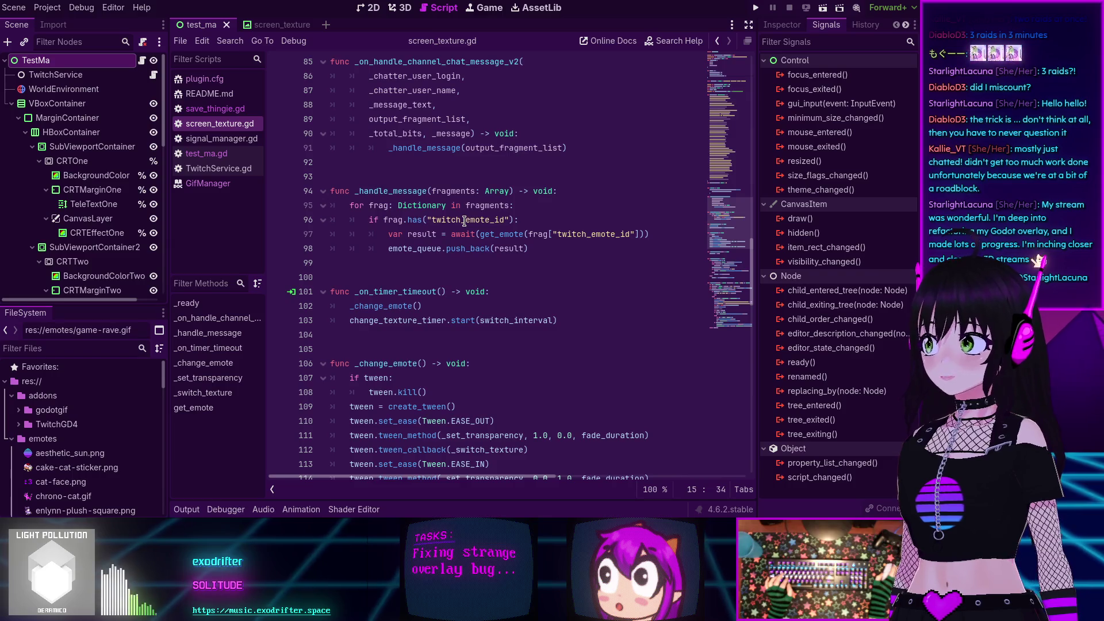
scroll(464, 220, up, 4)
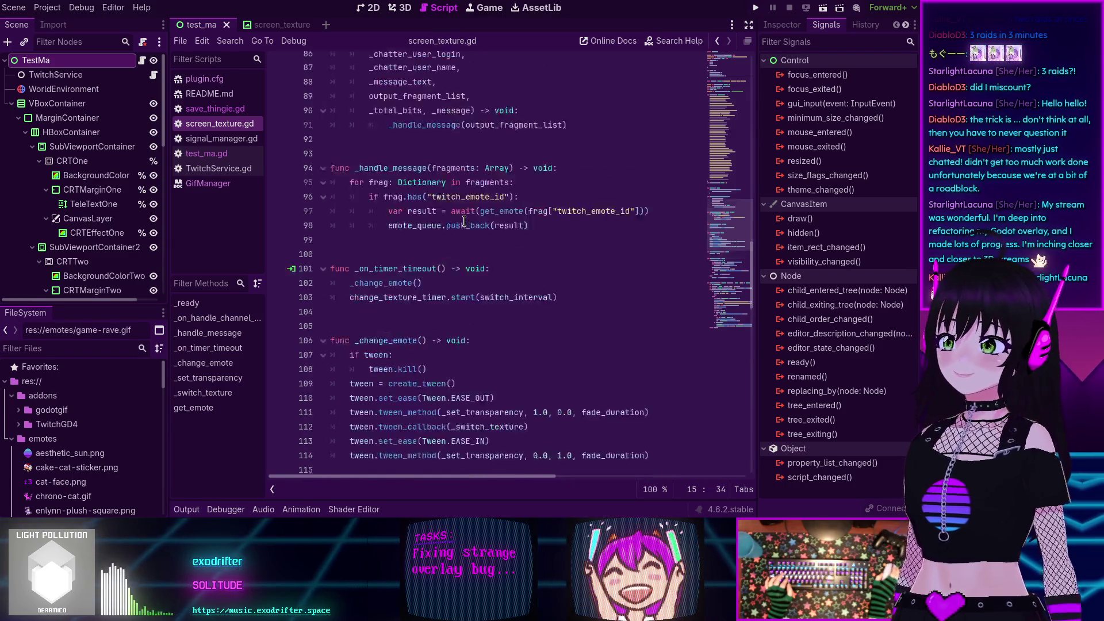
scroll(464, 220, up, 8)
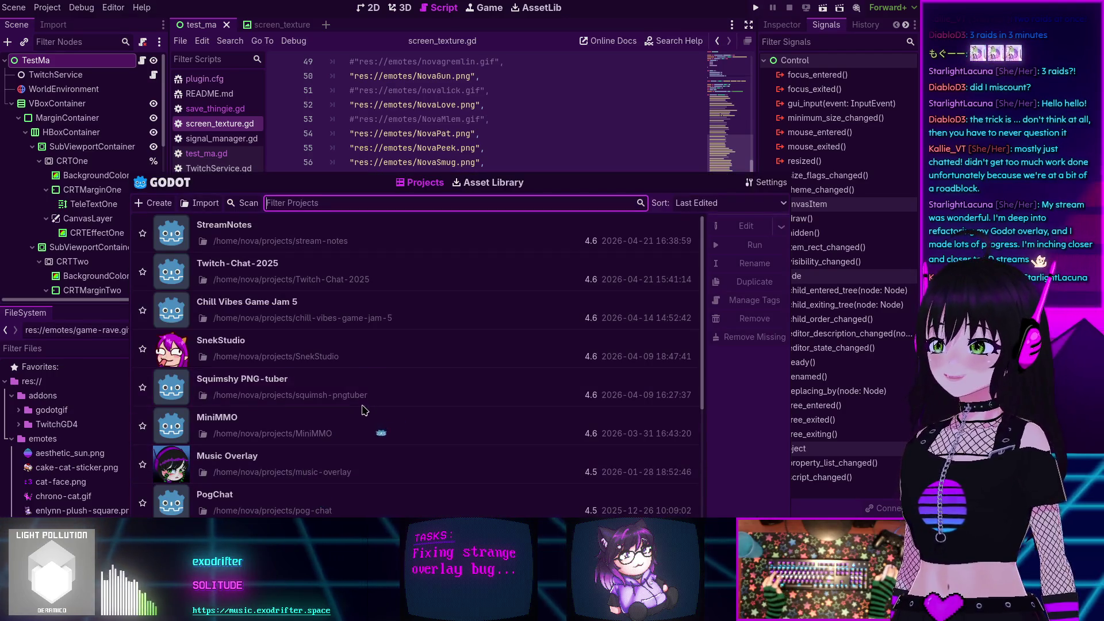
- Open PogChat, convert it to Godot 4.6, and run the game with the output log hidden
double_click(247, 369)
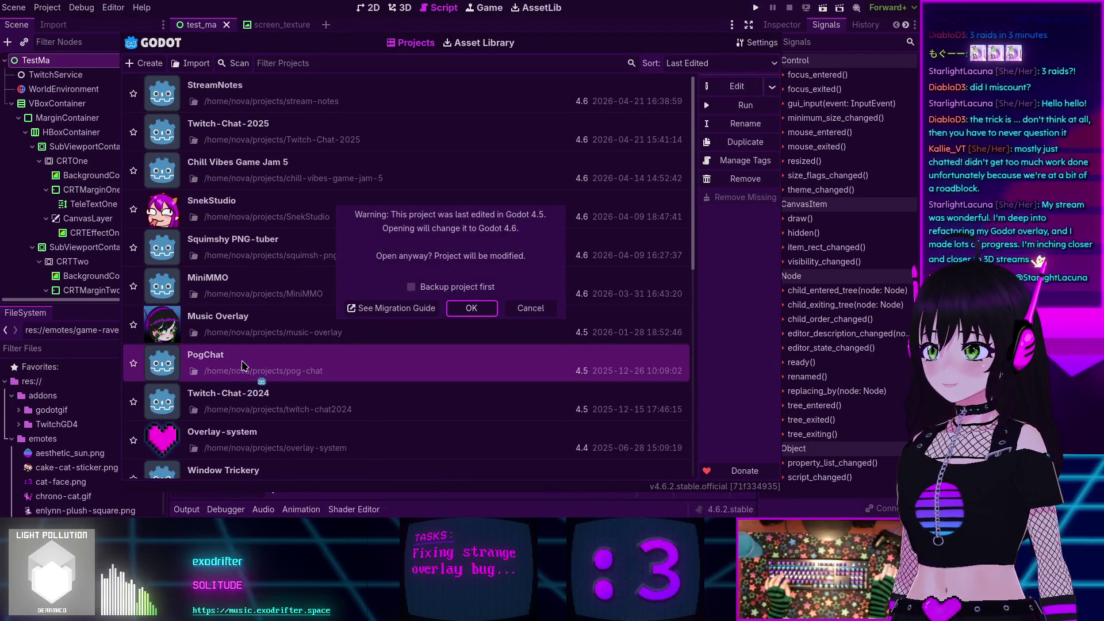
click(472, 308)
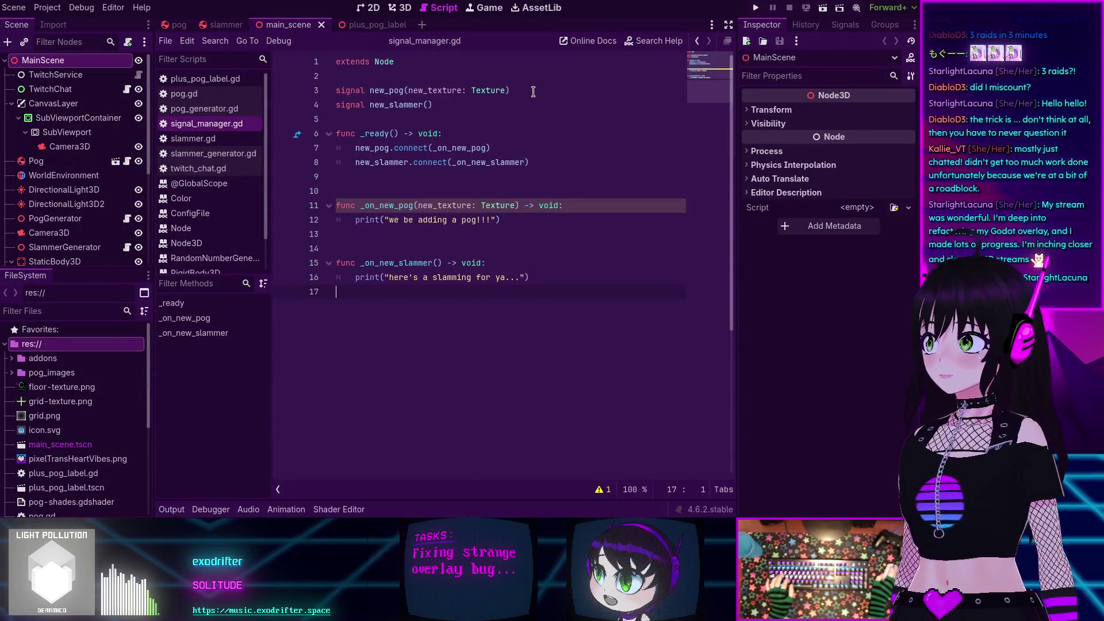
click(756, 8)
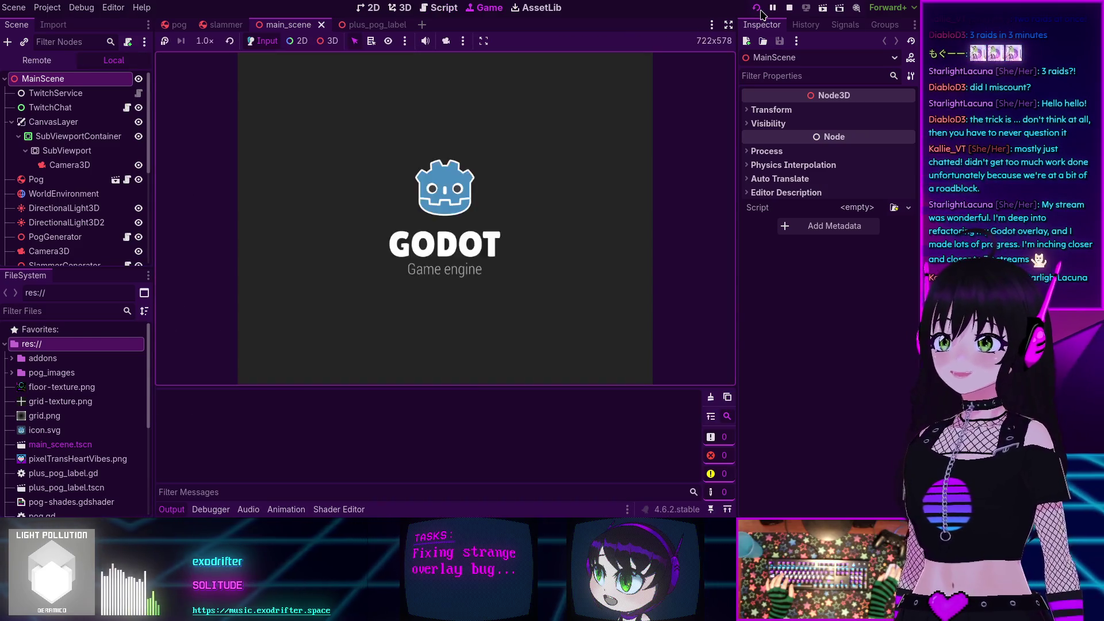
click(170, 510)
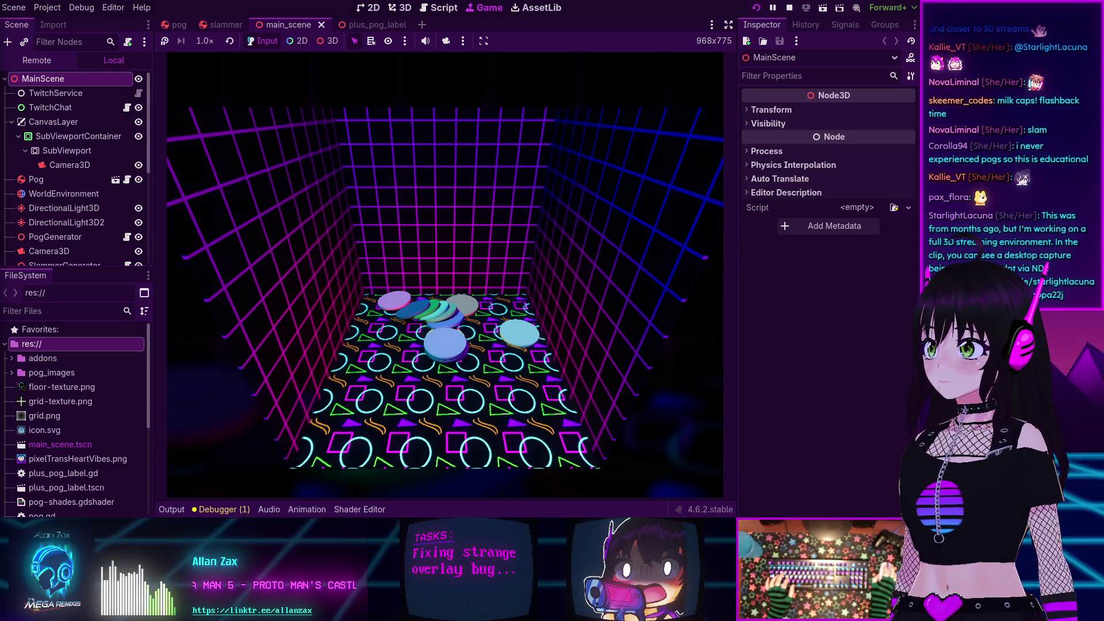
- Maximize the Bluesky post window over the editor and play its smart-board video
drag(431, 133, 241, 53)
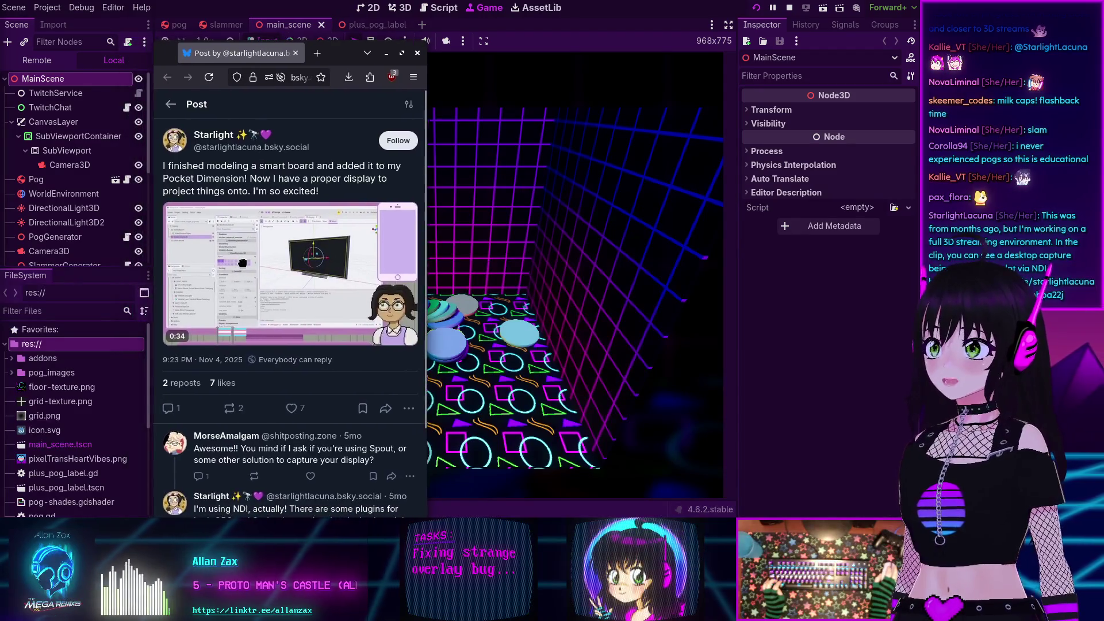
key(super+Up)
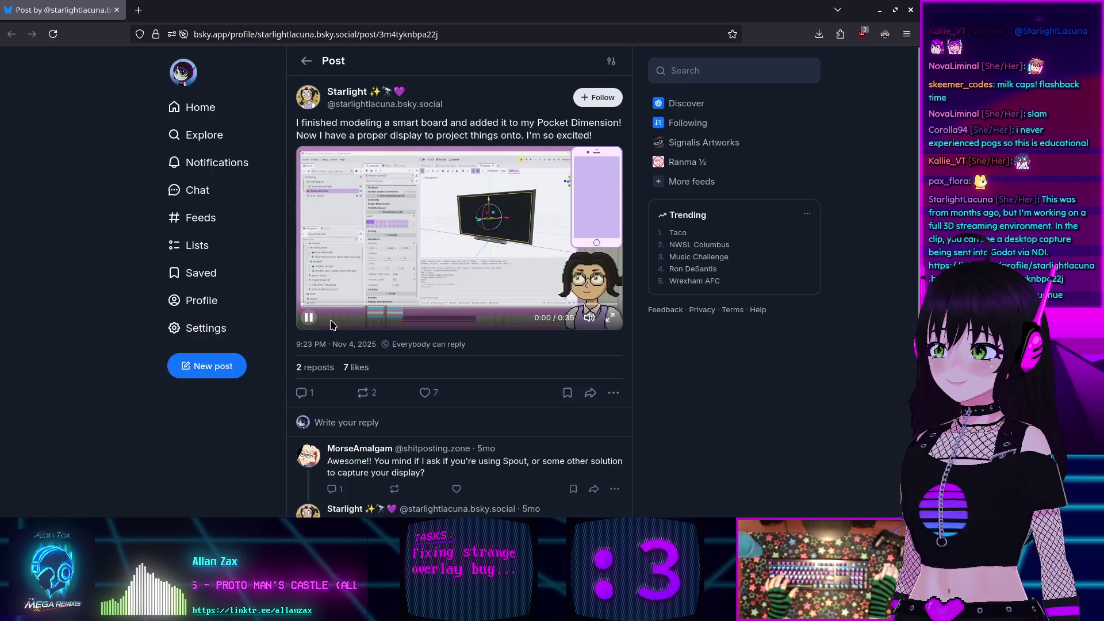
click(308, 318)
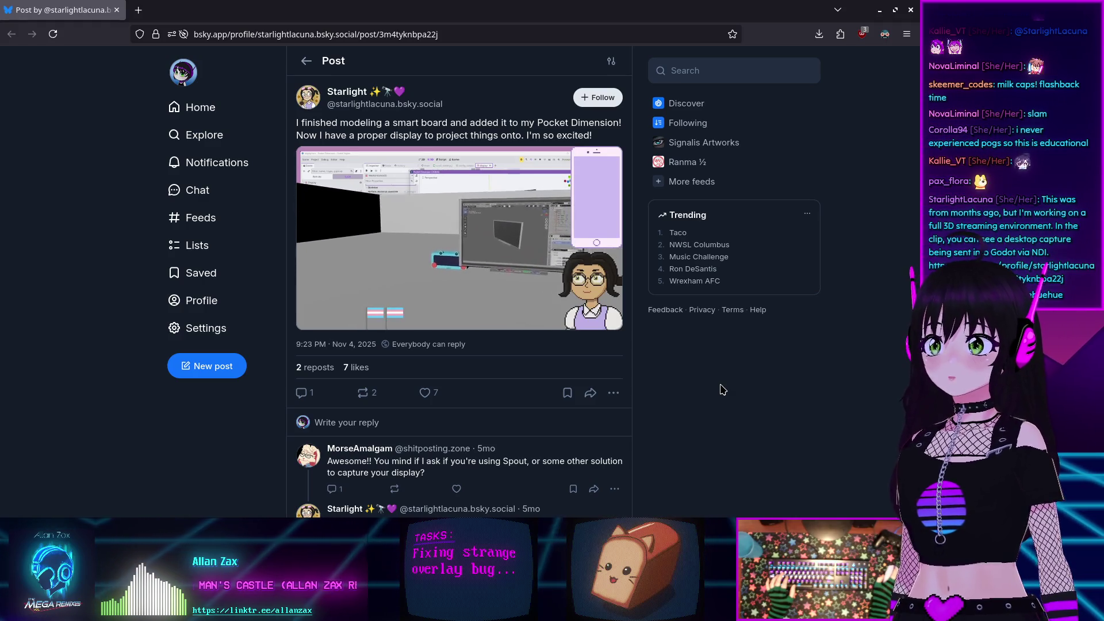
mouse_move(471, 227)
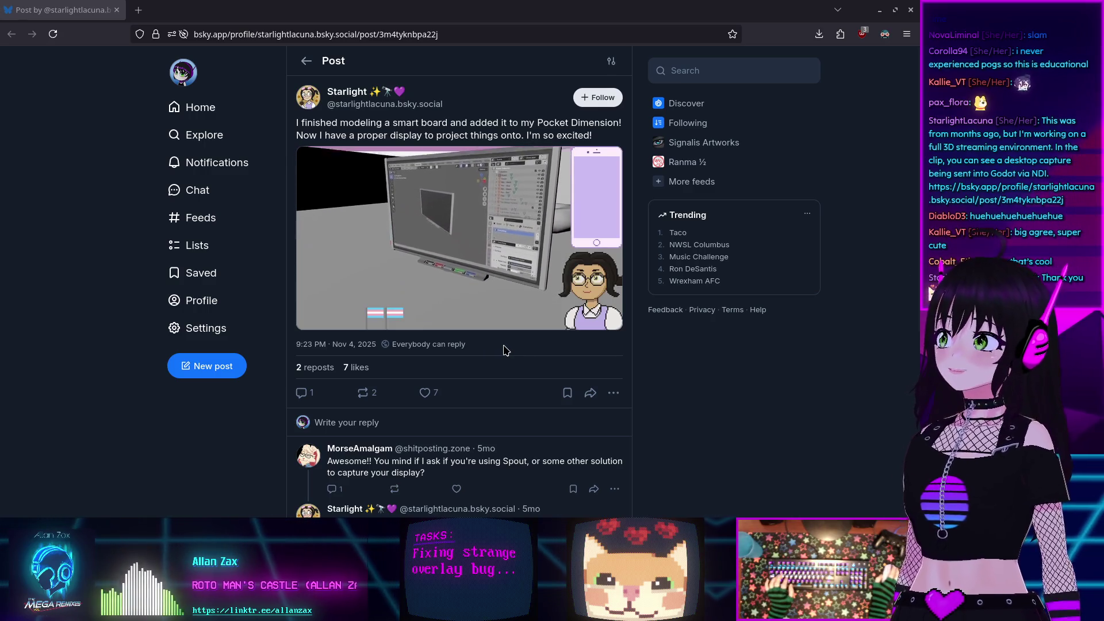
scroll(503, 347, down, 2)
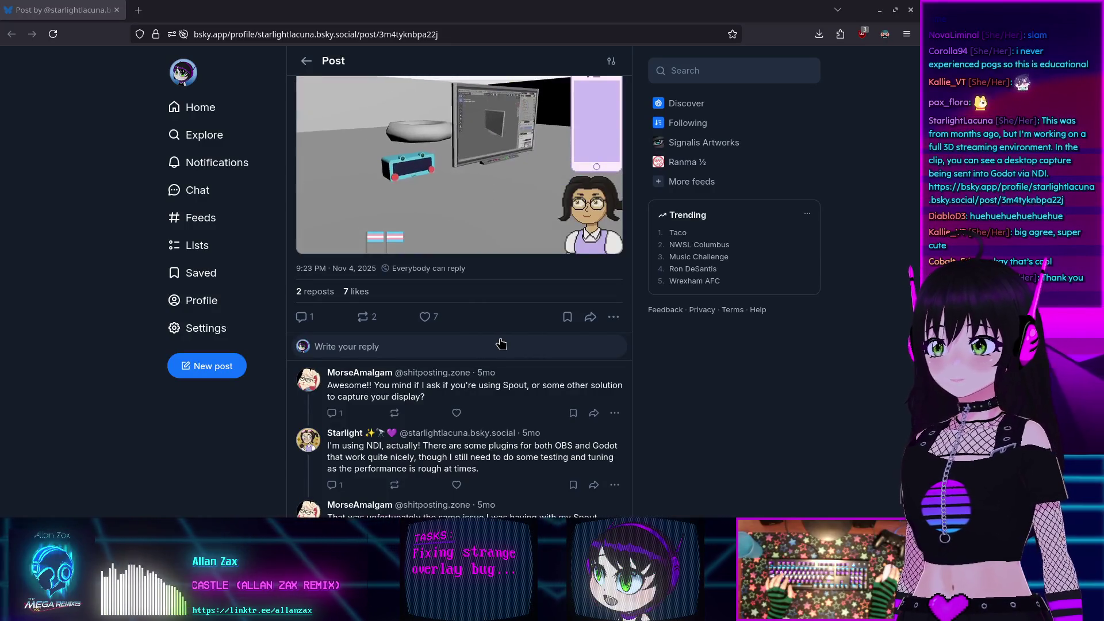
scroll(497, 342, up, 2)
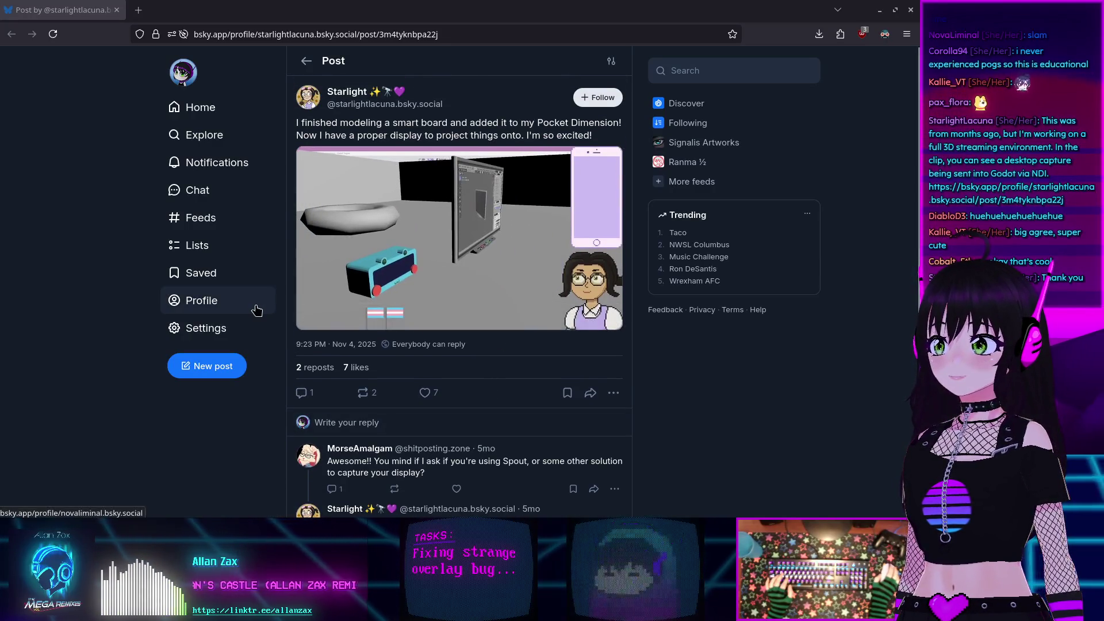
scroll(337, 316, down, 3)
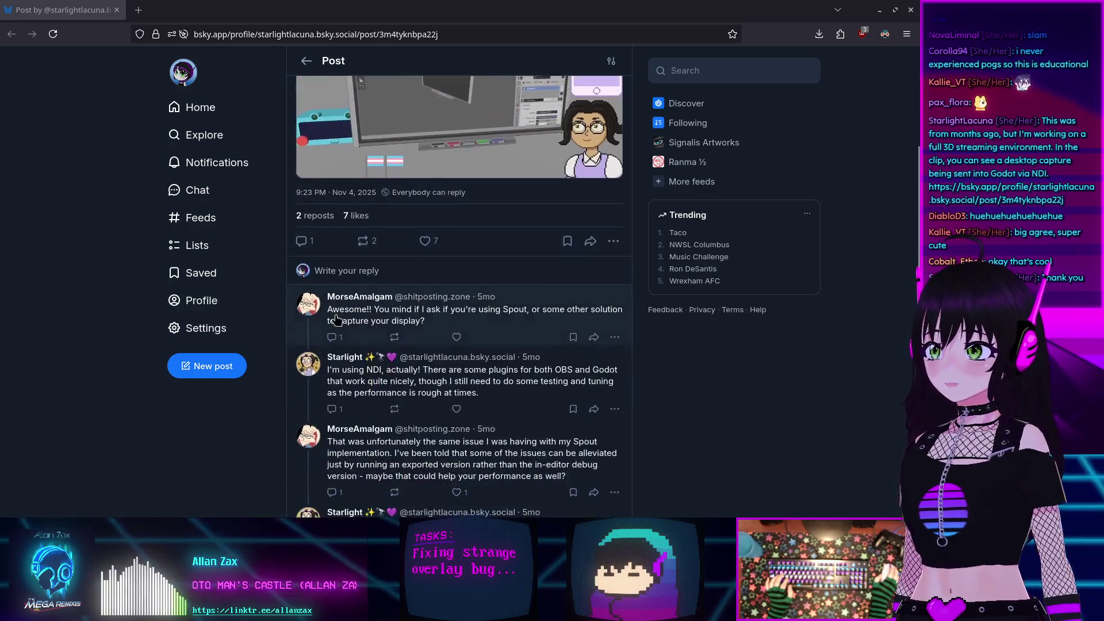
scroll(337, 319, down, 2)
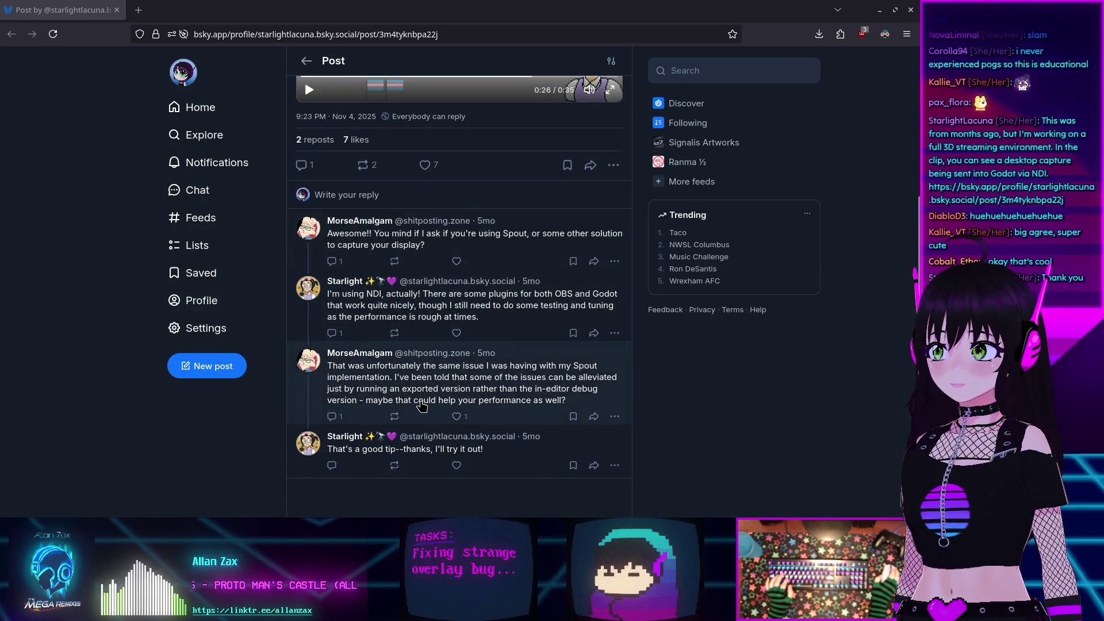
scroll(403, 400, up, 5)
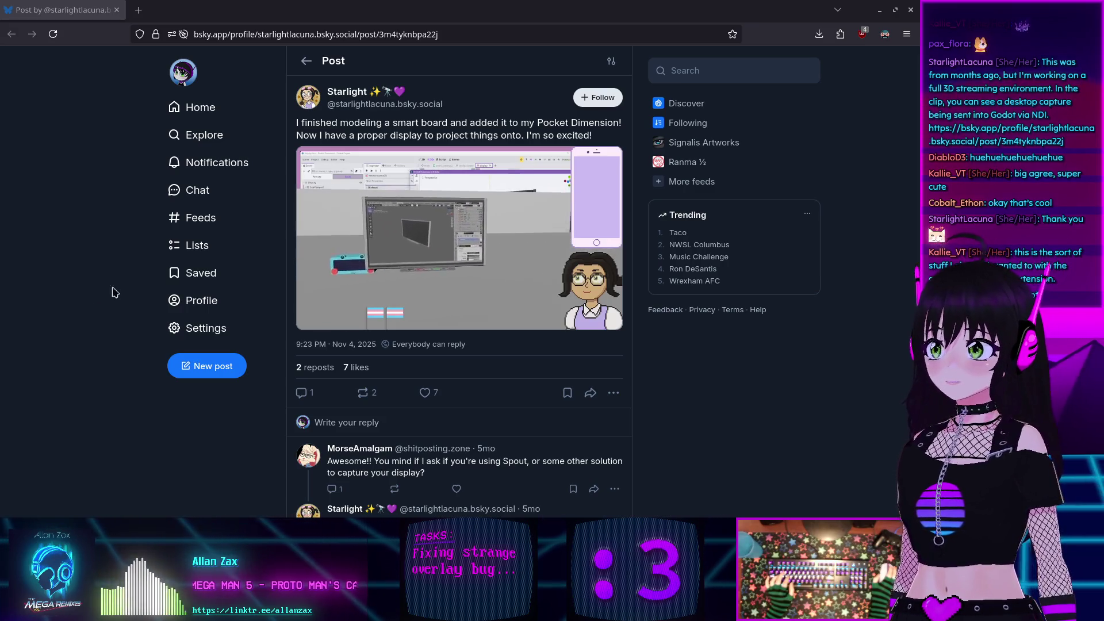
mouse_move(439, 214)
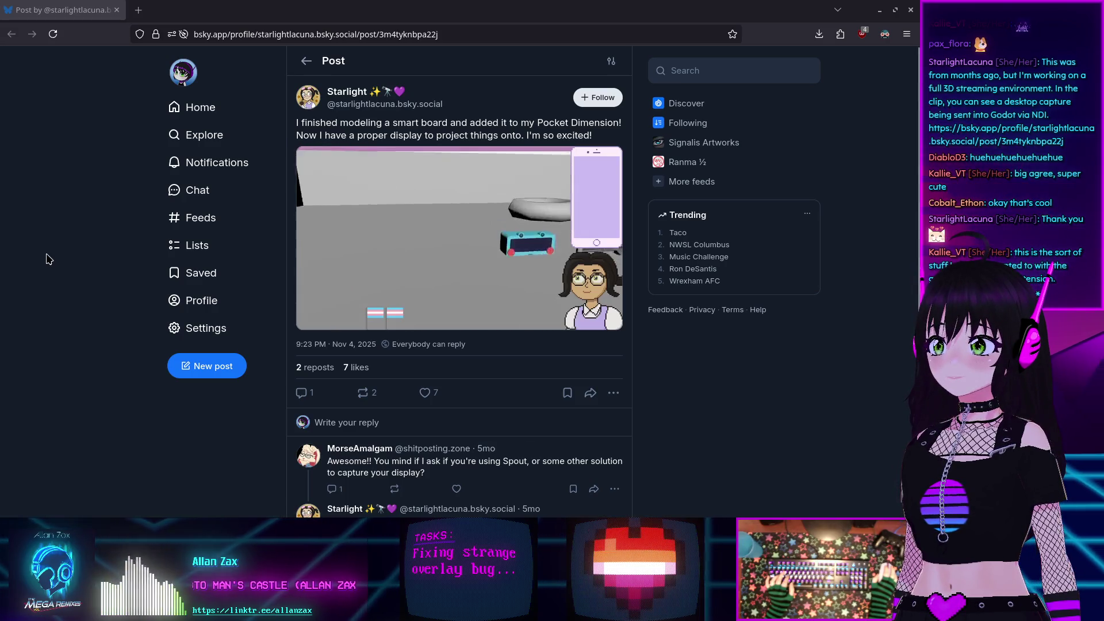
- Close the Bluesky post, stop the running scene, and switch to the screen_texture.gd project
click(117, 10)
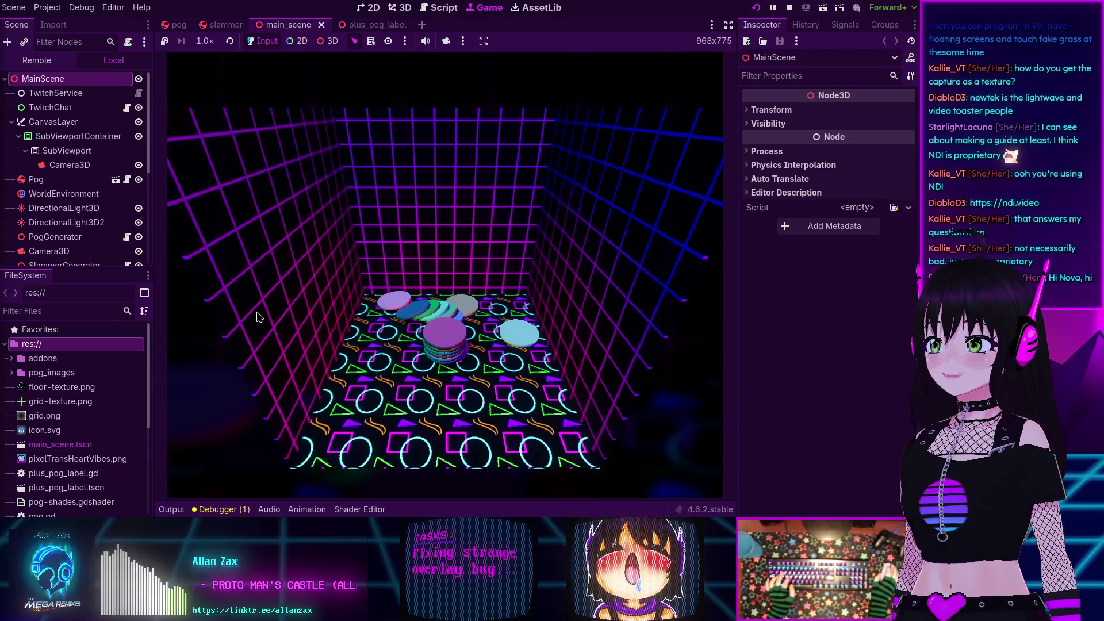
click(437, 233)
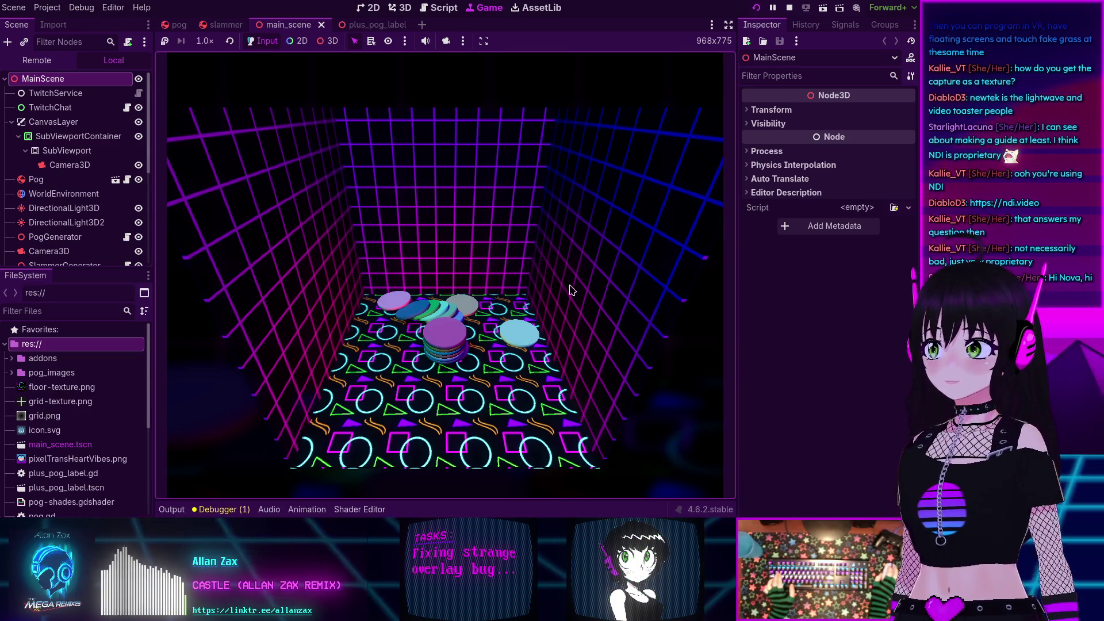
click(789, 7)
key(alt+Tab)
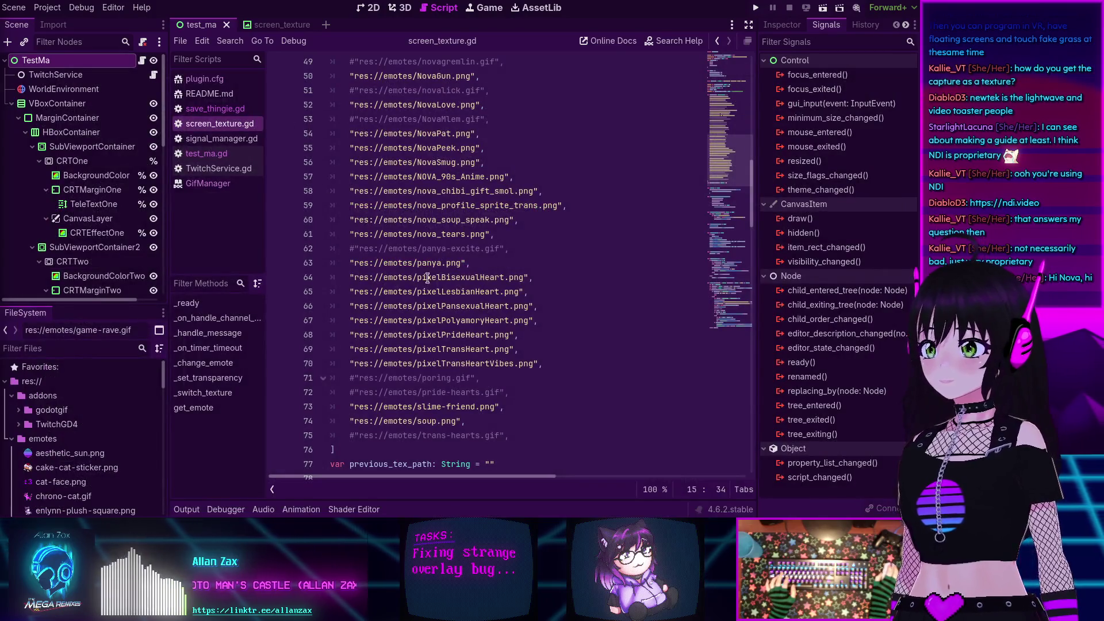
click(432, 349)
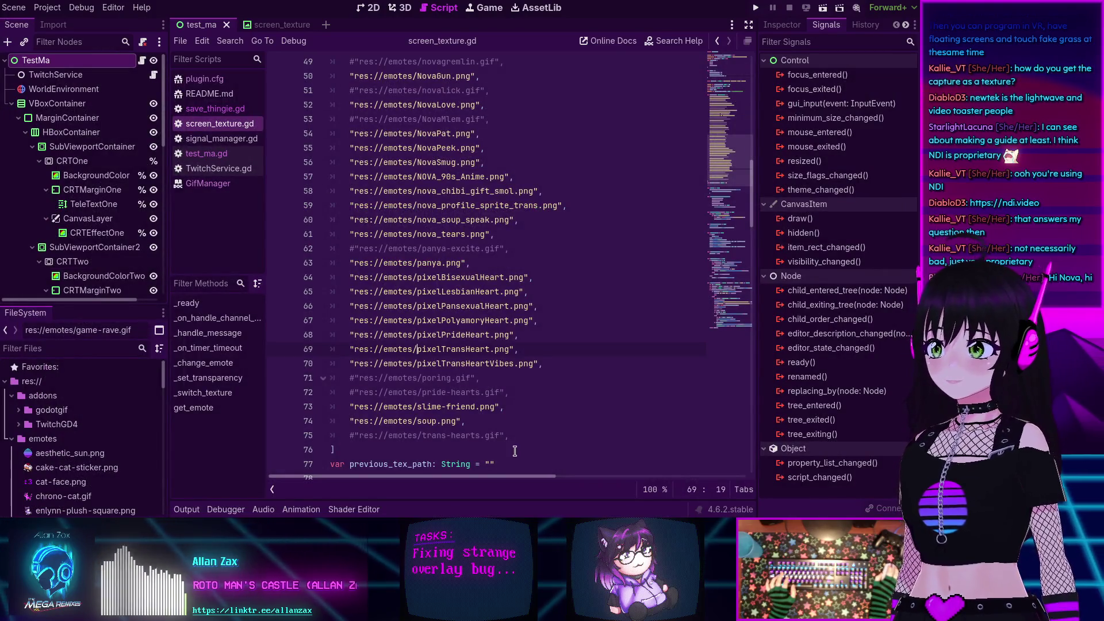
- Review the emote_queue and texture_list declarations, then scroll down to _handle_message
scroll(472, 416, down, 6)
scroll(472, 416, up, 20)
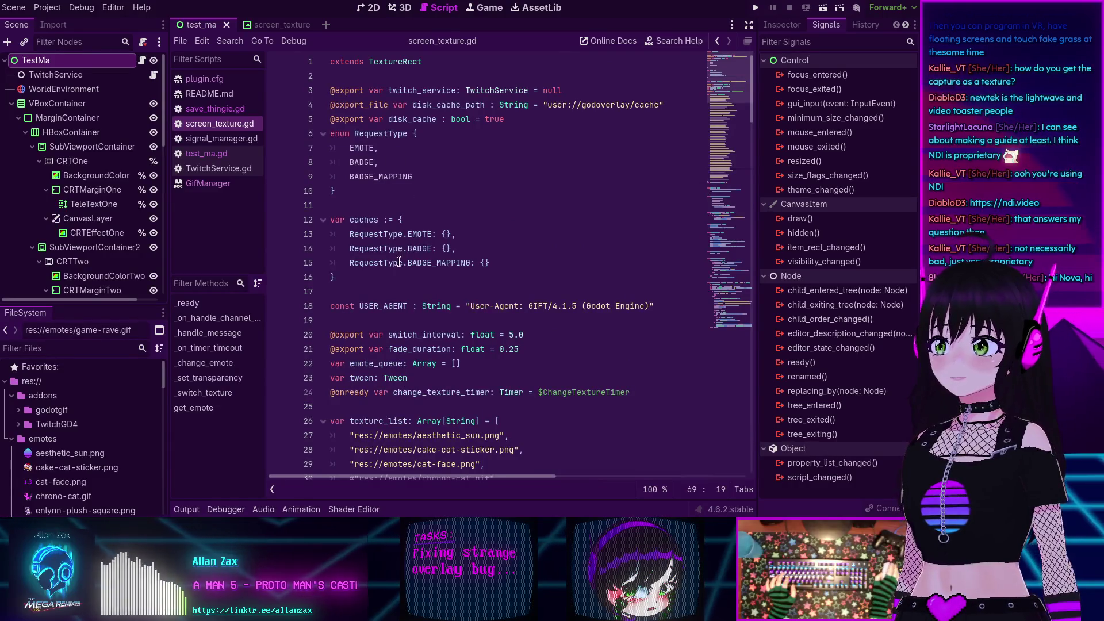
scroll(396, 298, down, 2)
double_click(384, 276)
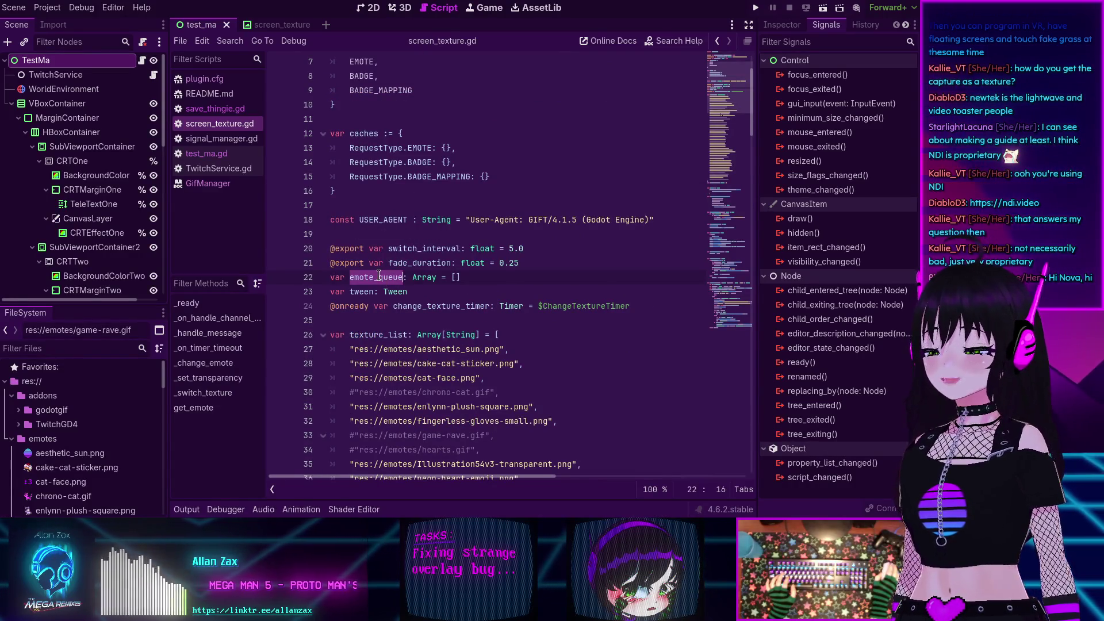
scroll(376, 204, down, 2)
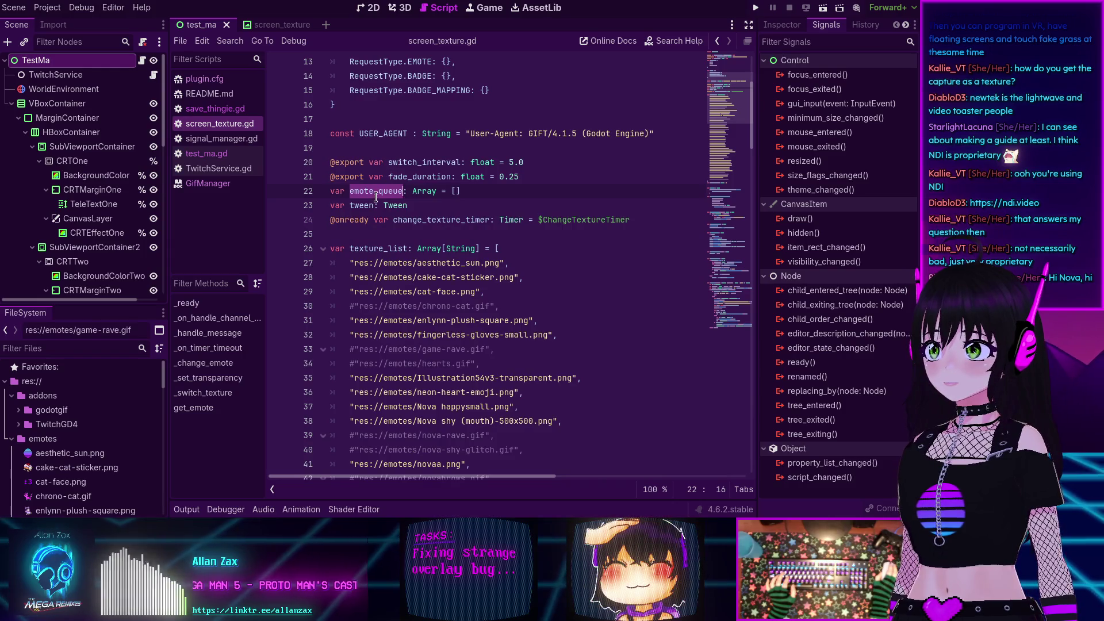
mouse_move(361, 163)
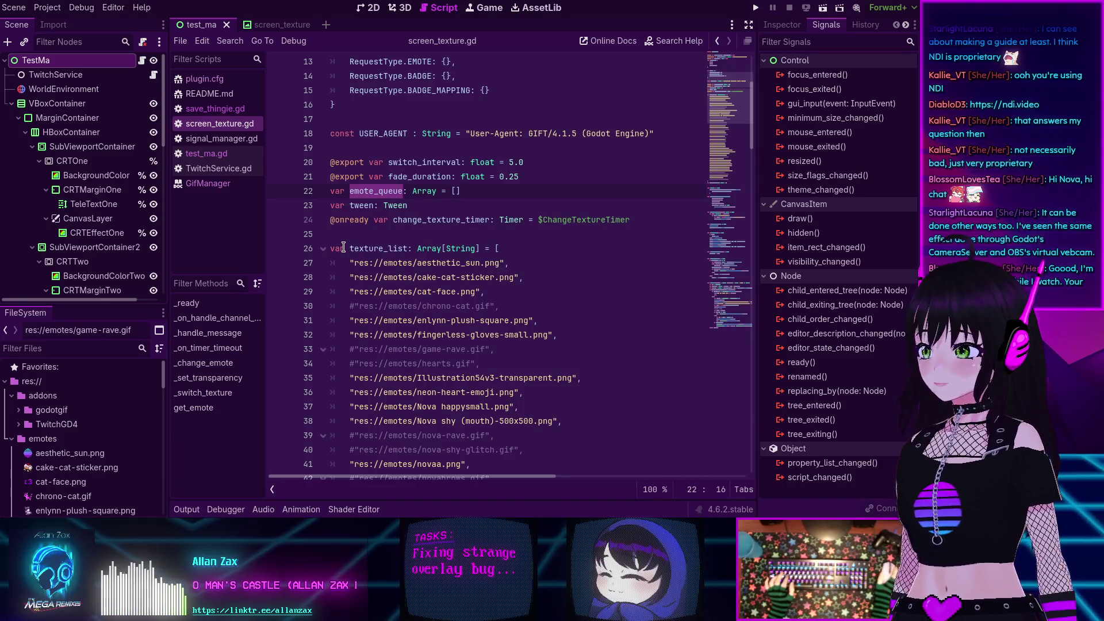
mouse_move(409, 320)
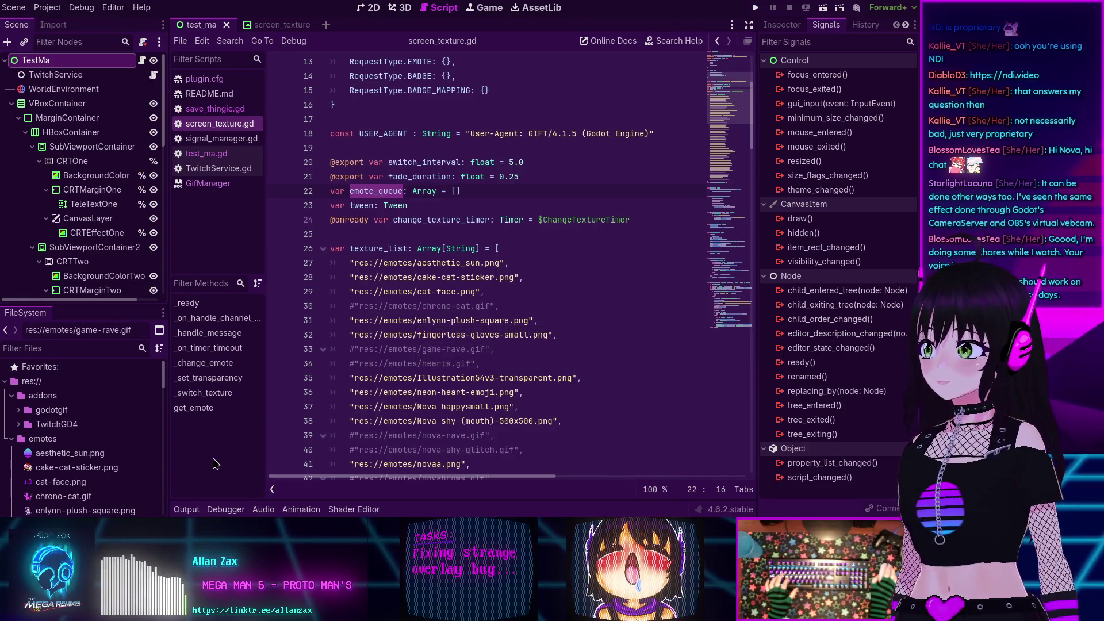
scroll(418, 391, up, 4)
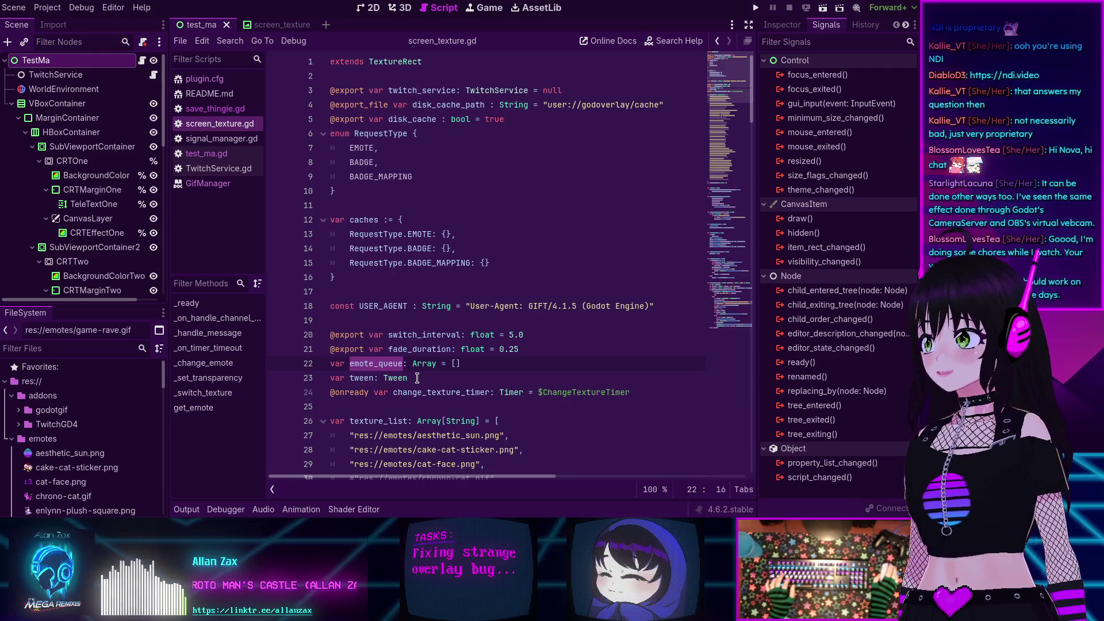
scroll(420, 374, down, 3)
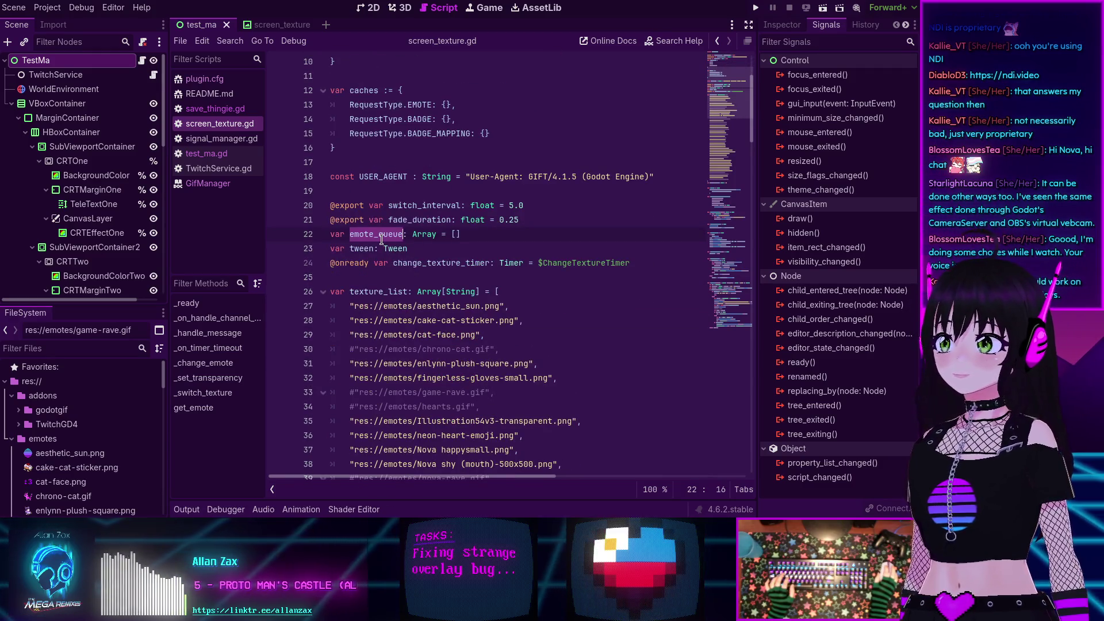
scroll(382, 239, down, 1)
scroll(381, 239, down, 1)
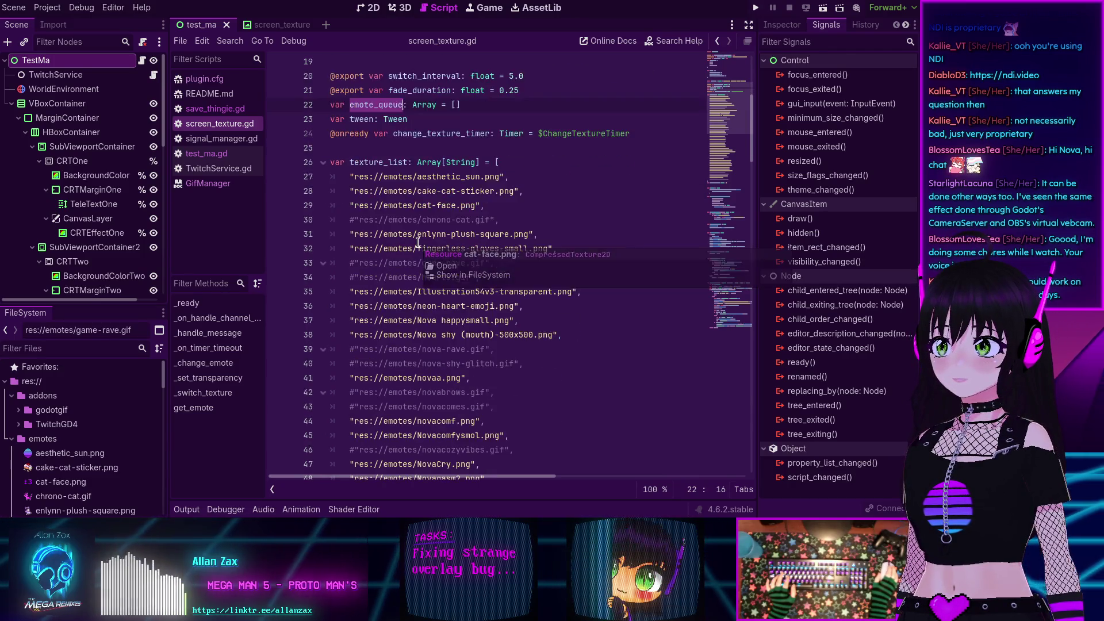
scroll(417, 242, up, 1)
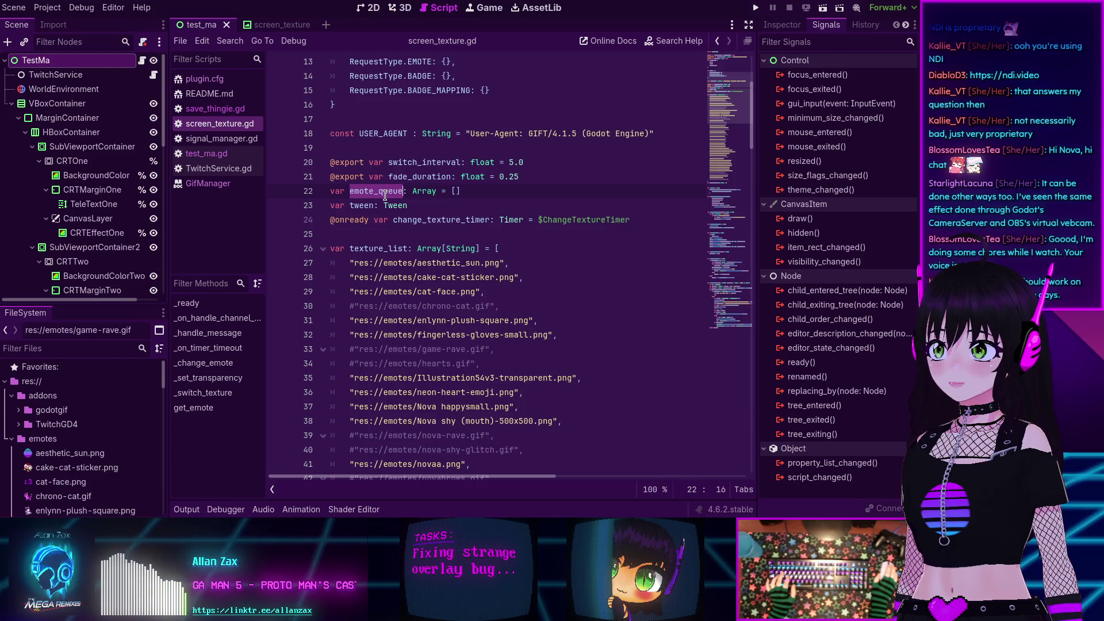
scroll(385, 196, down, 20)
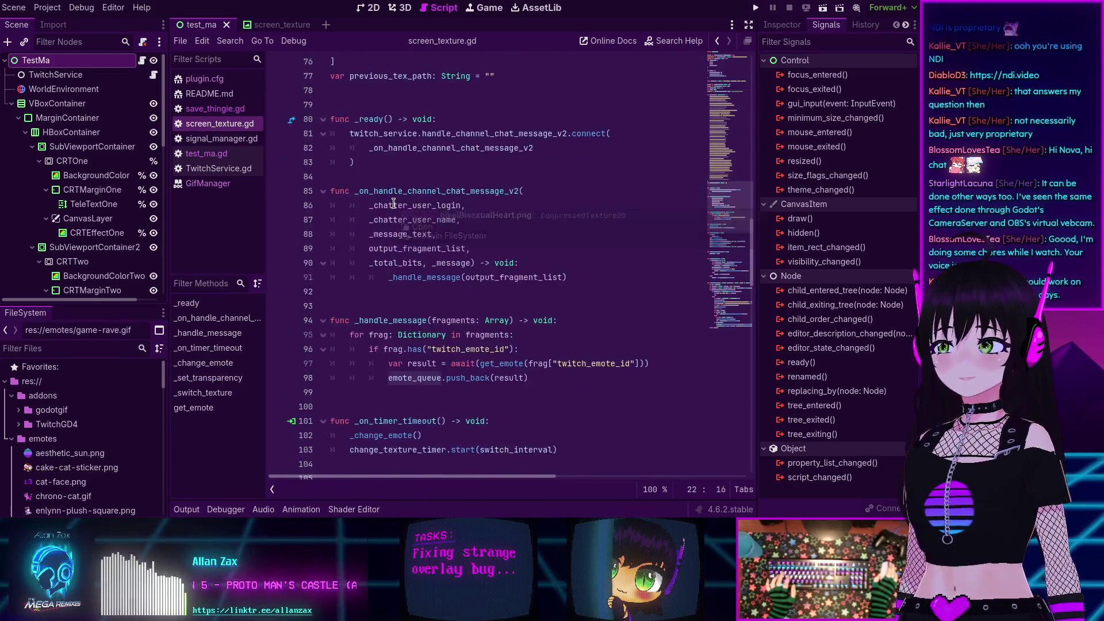
scroll(393, 203, down, 5)
- Select emote_queue on line 98 and search the project for it
click(466, 163)
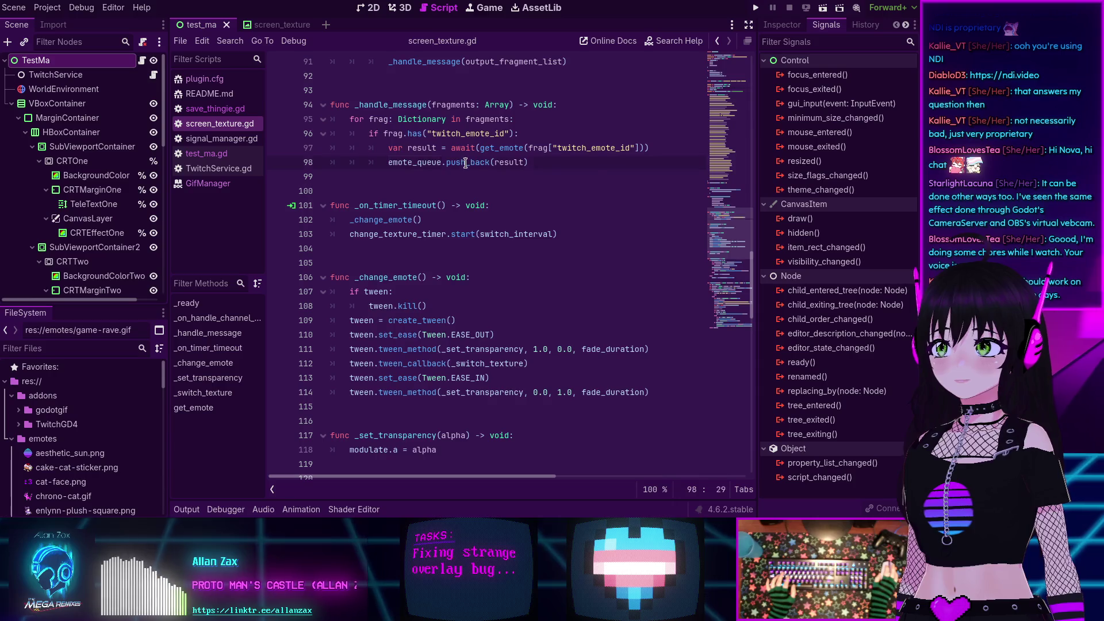
double_click(465, 163)
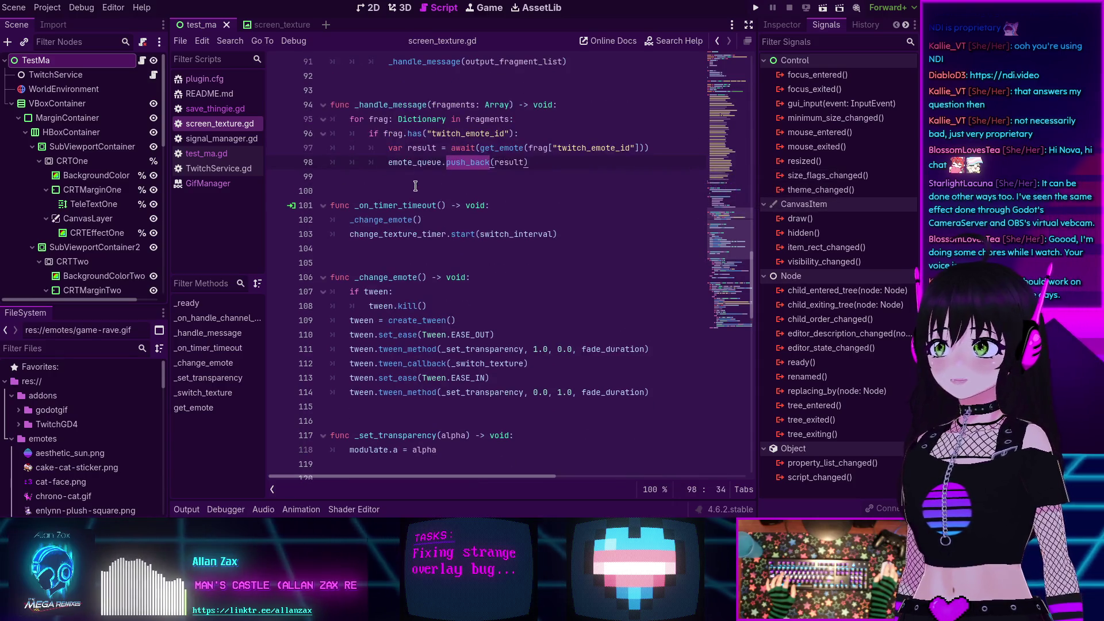
double_click(414, 163)
key(ctrl+shift+f)
key(Return)
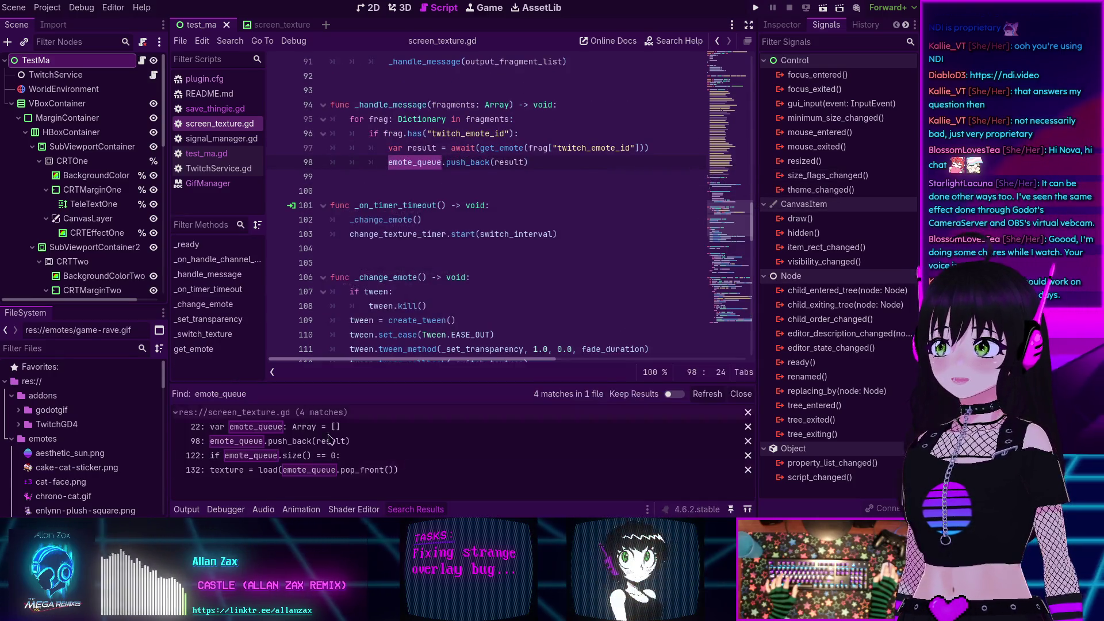
- Review _switch_texture's pop_front at line 132, then return to the line 98 push
click(251, 475)
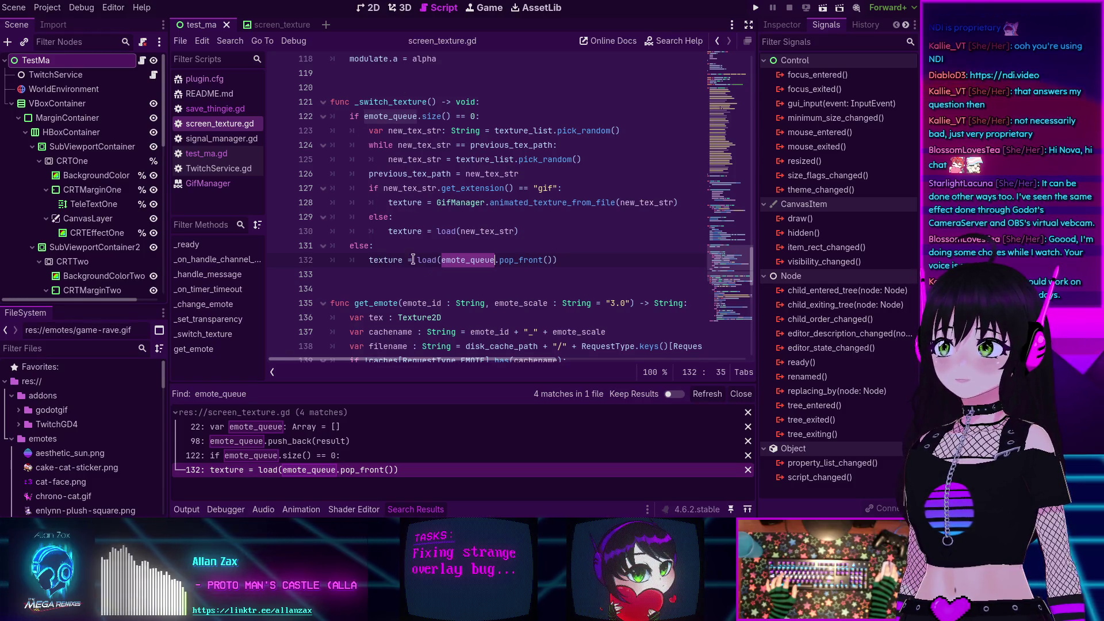
mouse_move(501, 266)
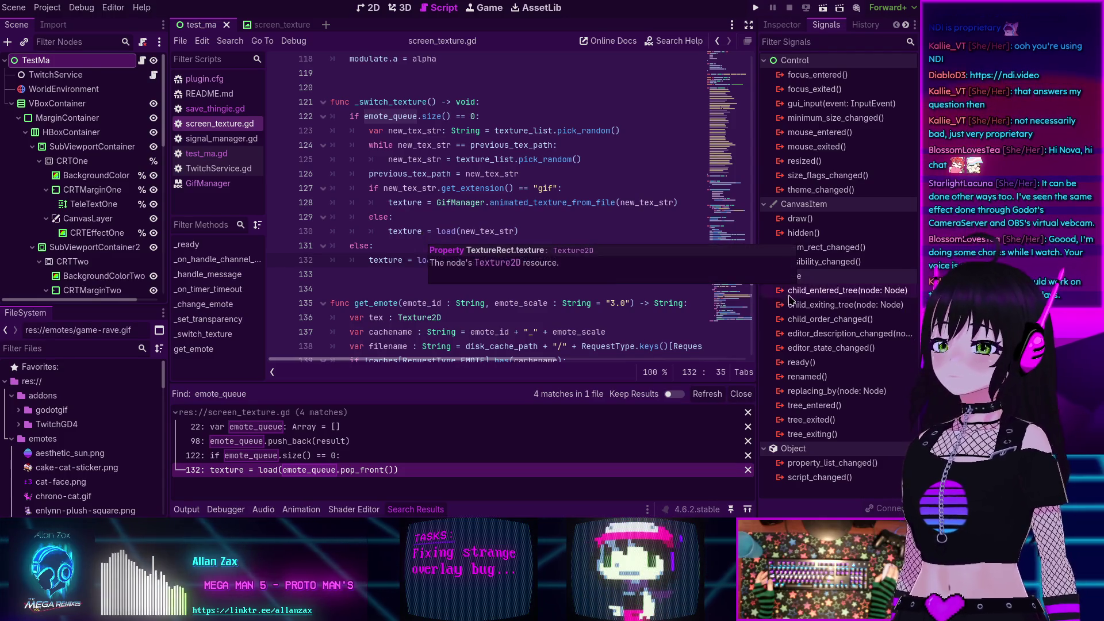
click(718, 90)
mouse_move(718, 90)
mouse_down()
mouse_move(714, 181)
mouse_move(713, 102)
mouse_up()
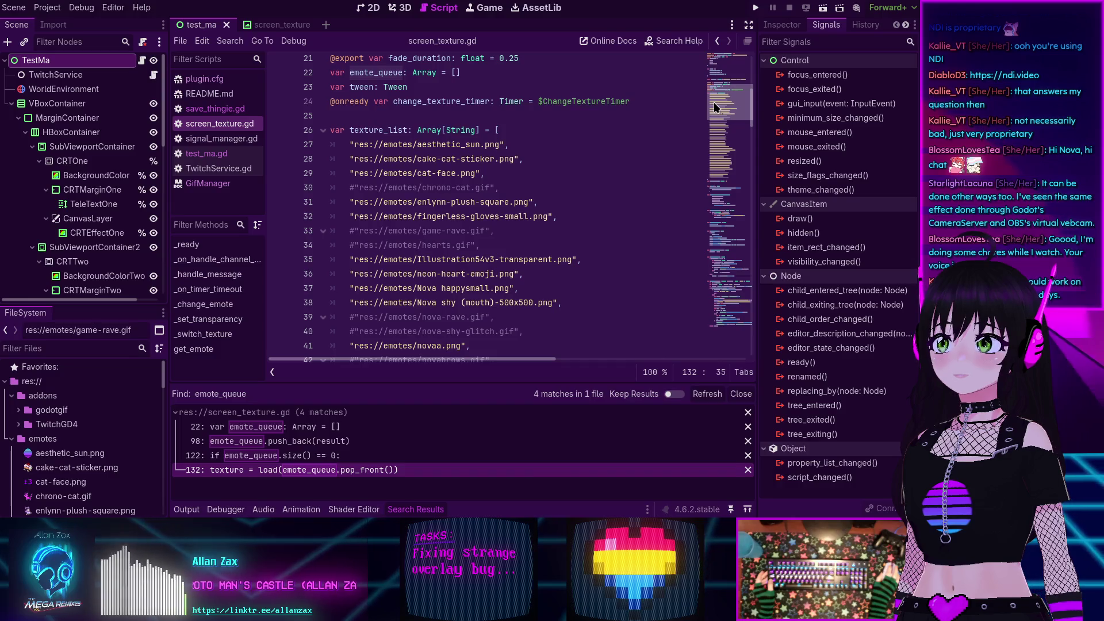
drag(713, 102, 695, 263)
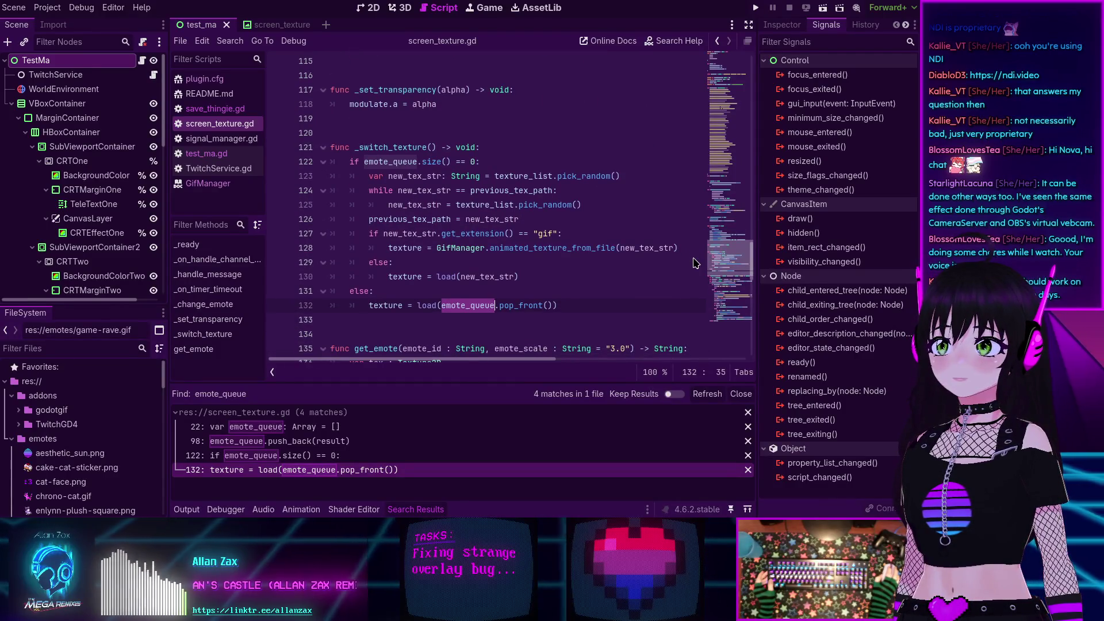
scroll(488, 345, up, 3)
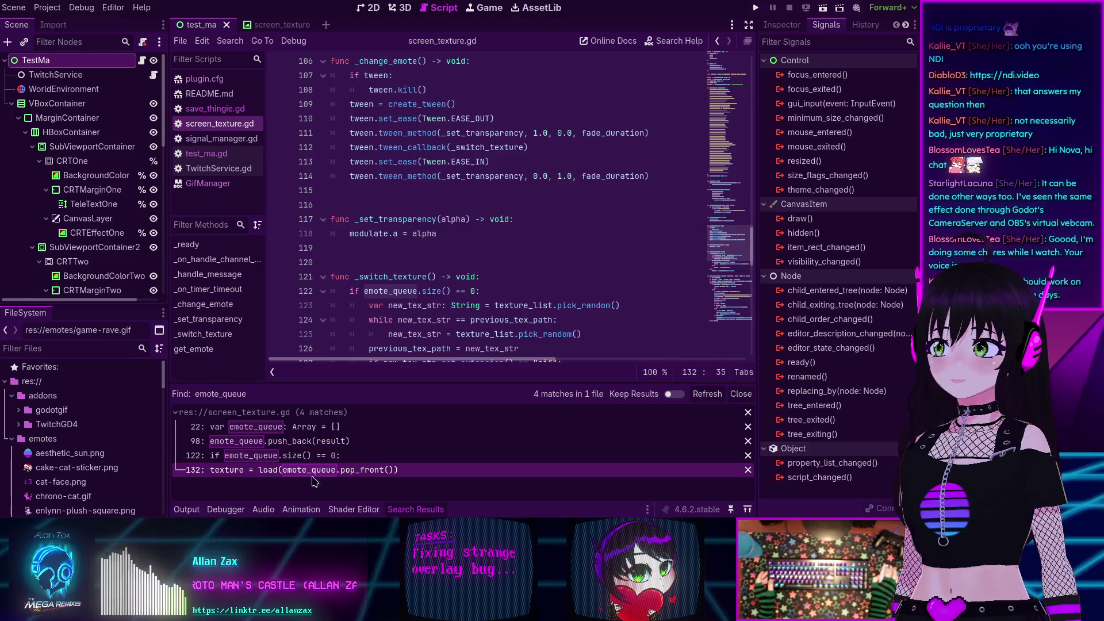
click(322, 441)
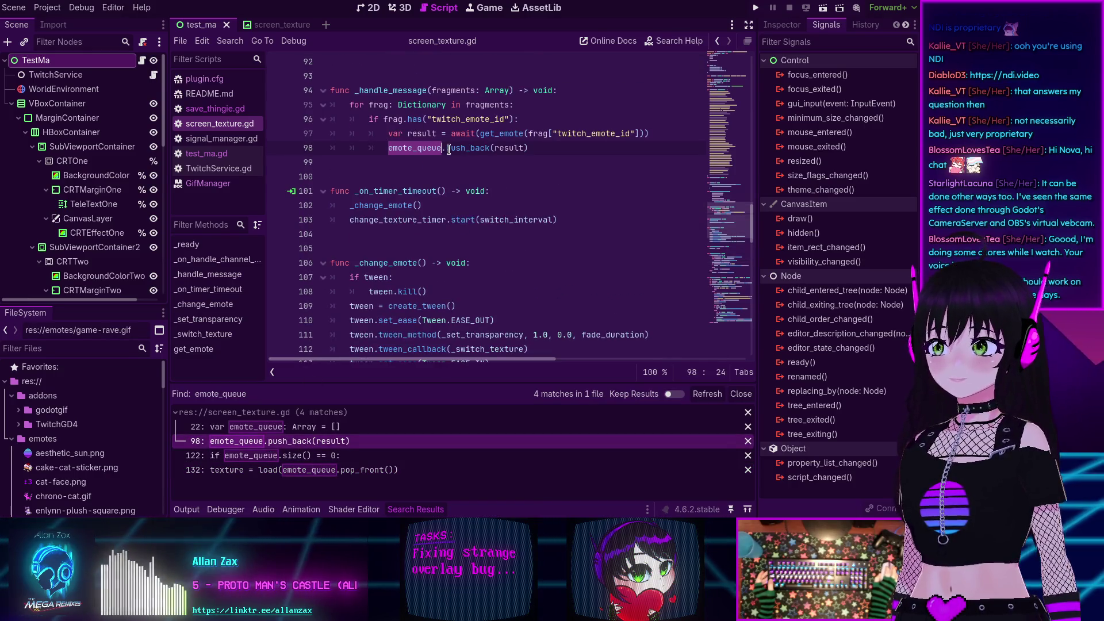
- Inspect the get_emote documentation on line 97
scroll(400, 189, up, 2)
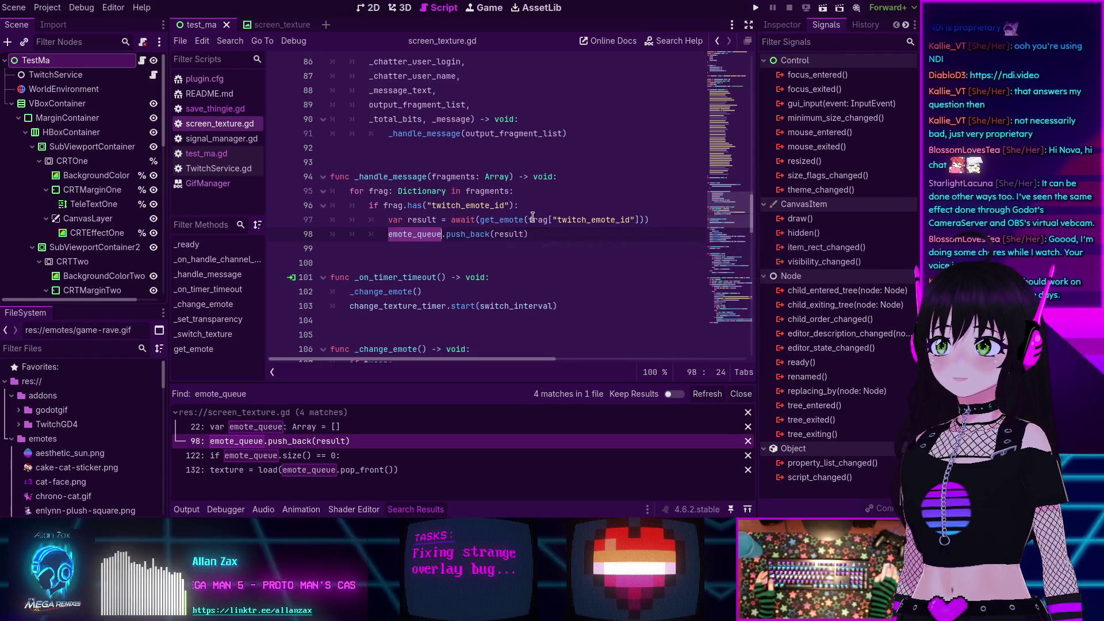
click(502, 221)
double_click(502, 220)
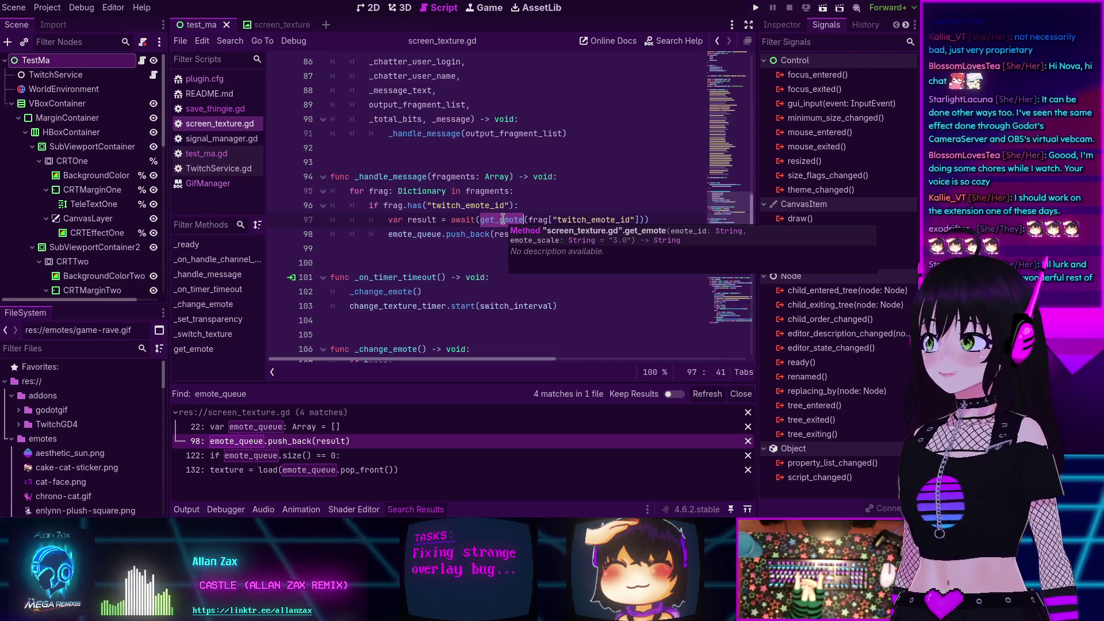
key(Down)
key(Down)
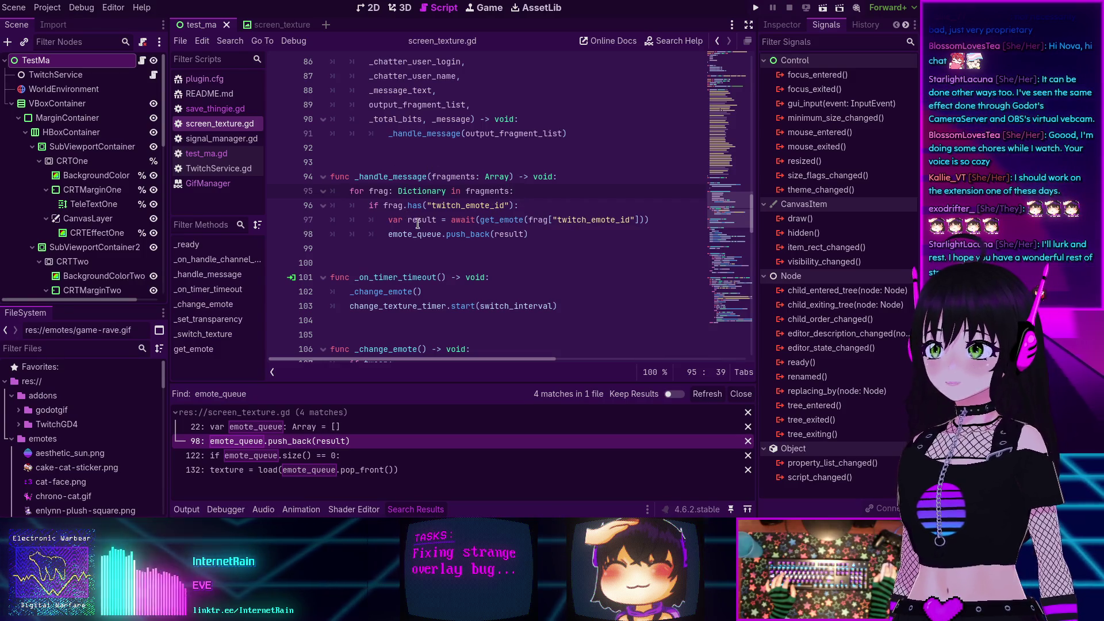
double_click(498, 219)
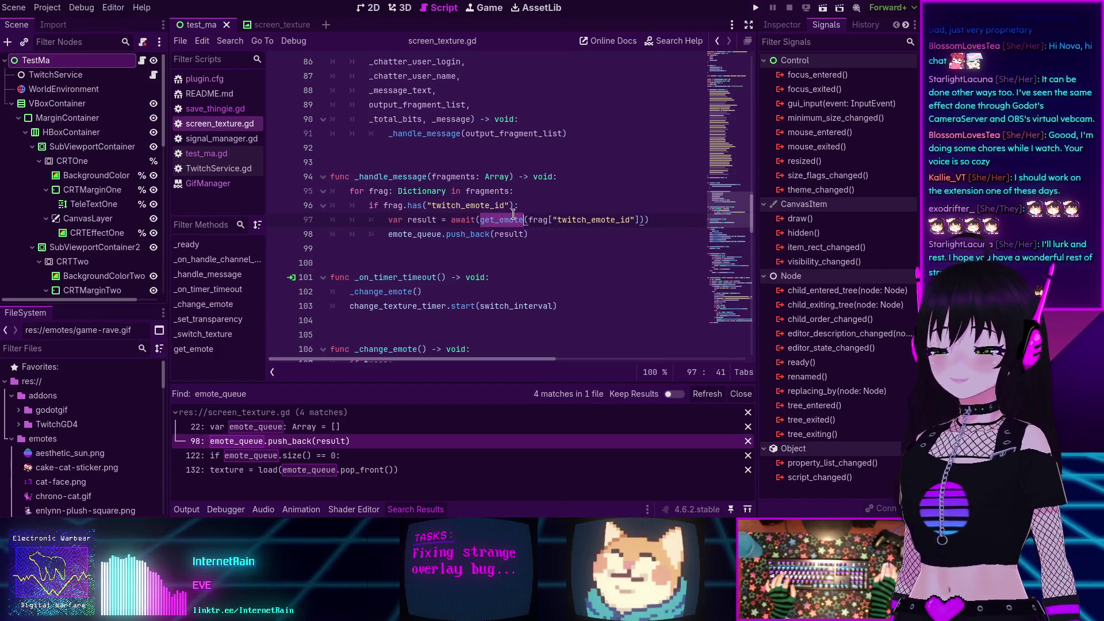
mouse_move(508, 215)
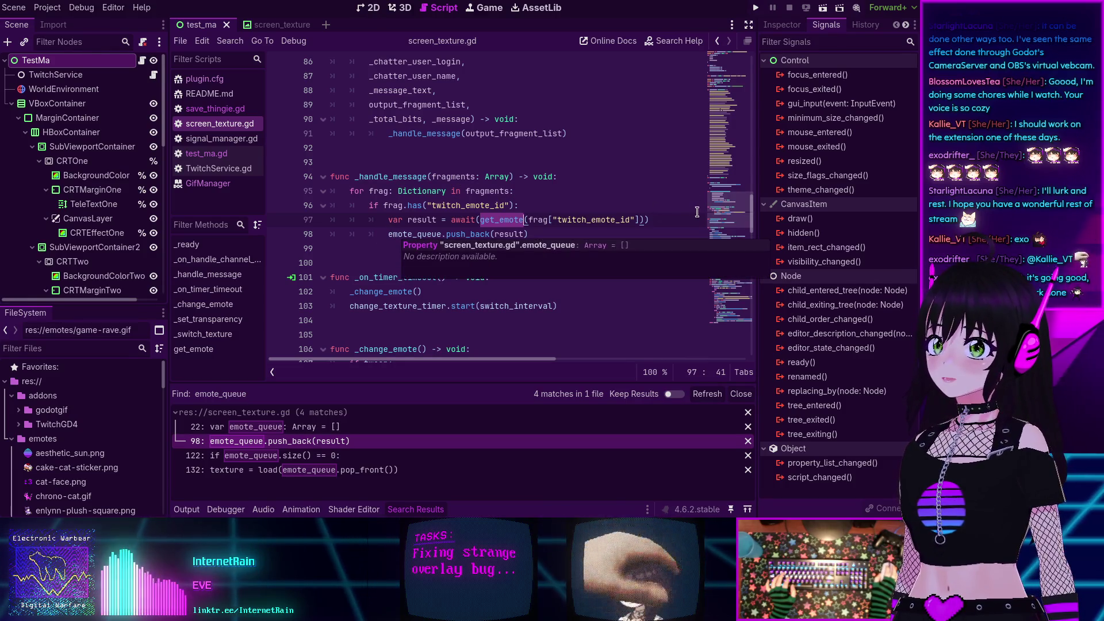
- Add 'var emote_list: Array = []' on a new line after the emote_queue declaration
click(721, 174)
drag(721, 174, 717, 87)
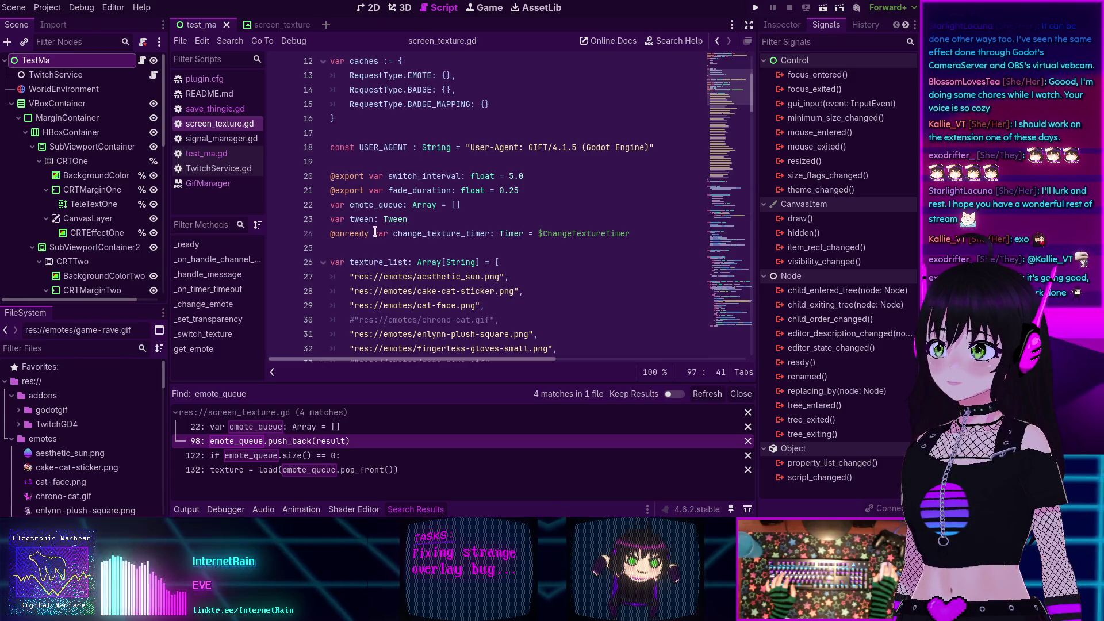
click(486, 204)
key(Return)
text(v)
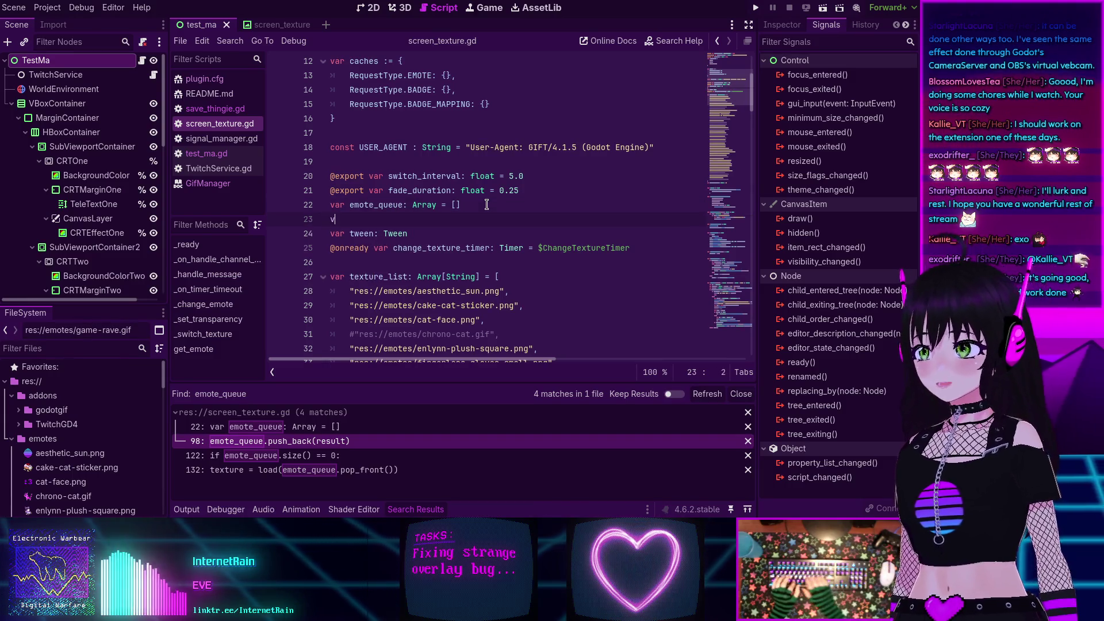
text(ar emote_list)
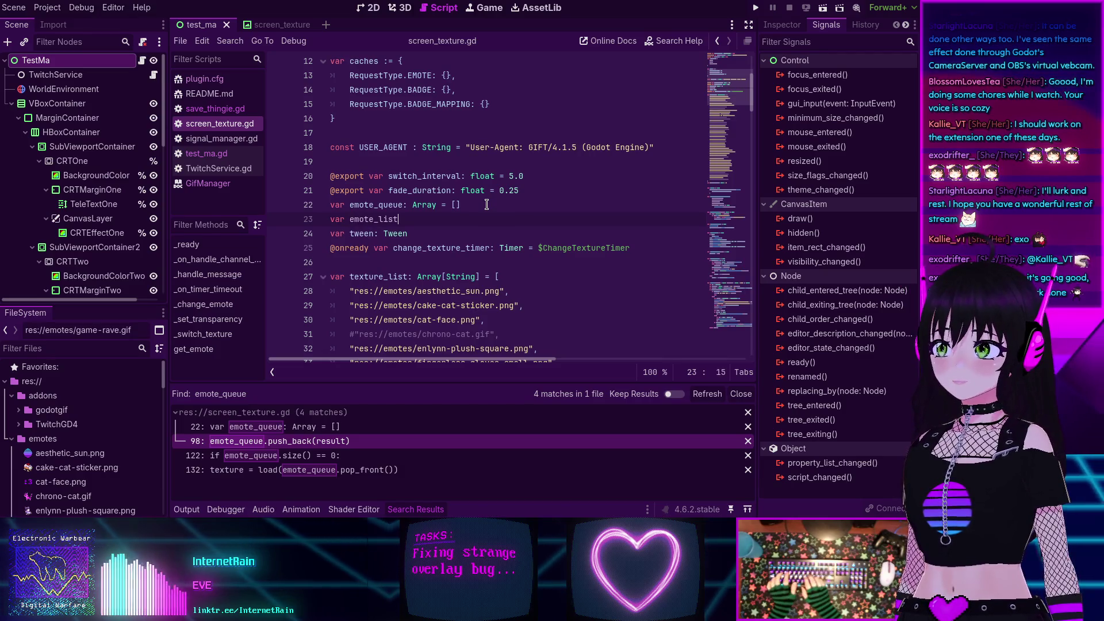
text(: Aray )
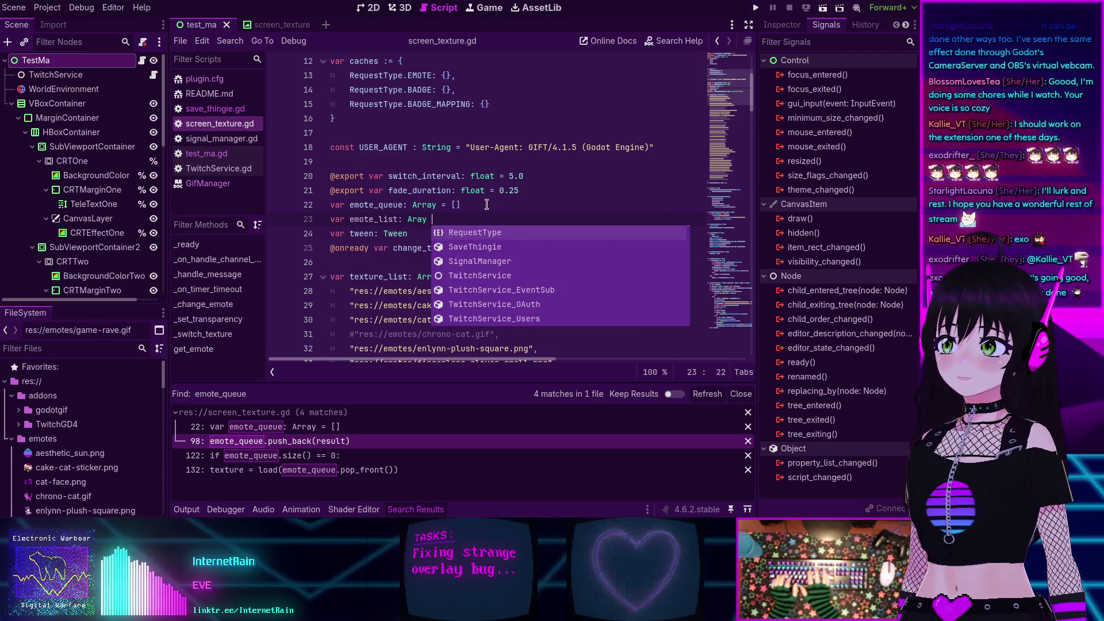
key(BackSpace)
key(BackSpace)
key(BackSpace)
text(ray = [])
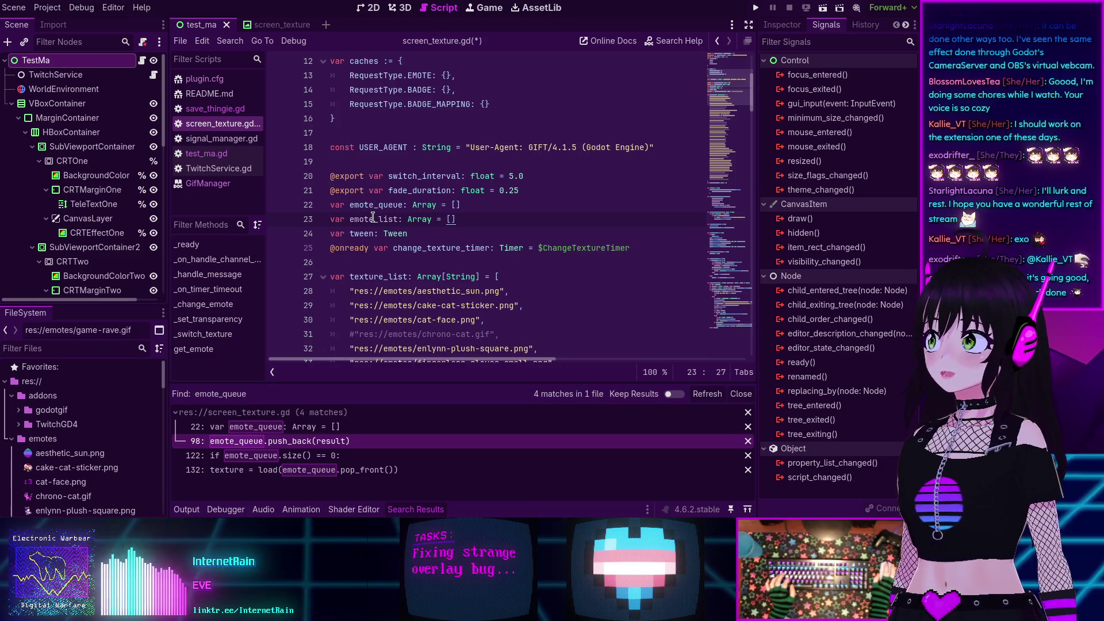
- Check the new emote_list name on line 23, then scroll down to _handle_message
double_click(369, 219)
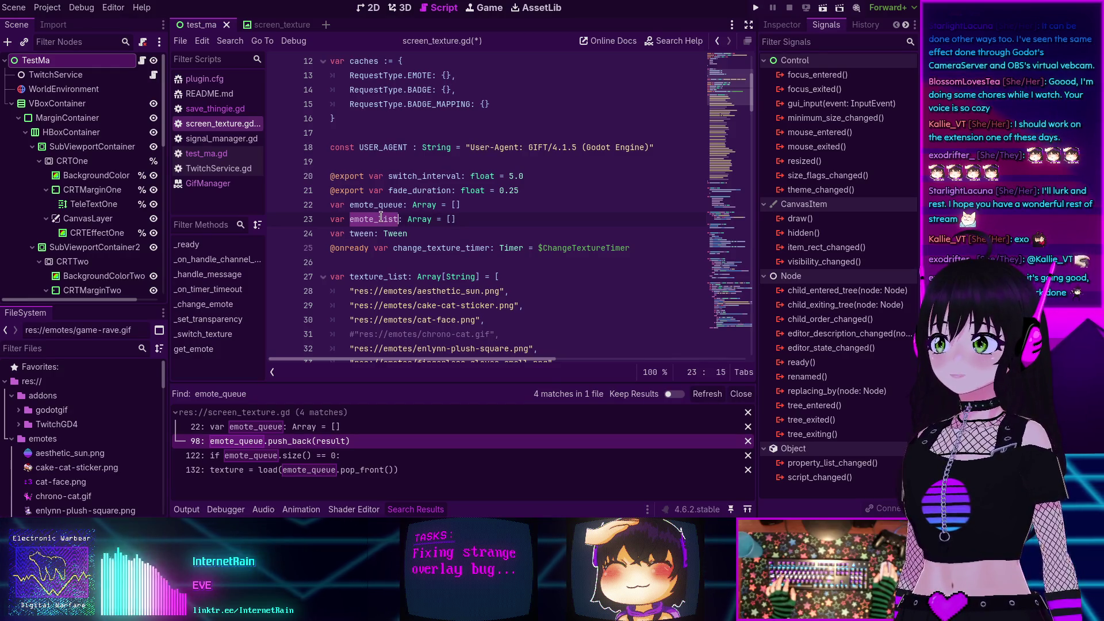
click(465, 221)
double_click(374, 221)
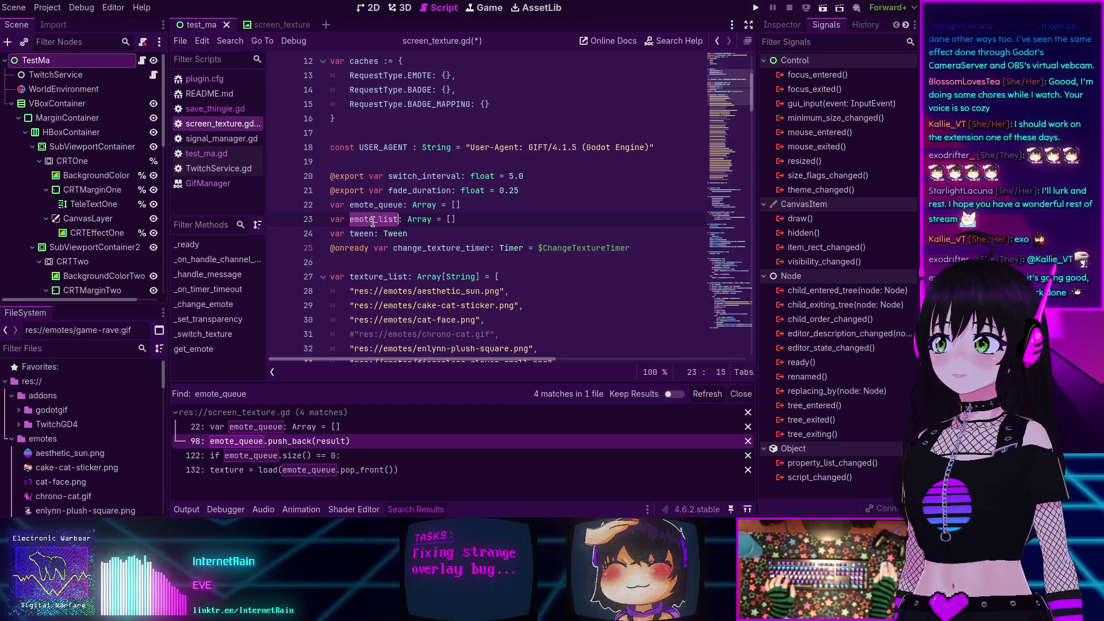
scroll(484, 229, down, 2)
scroll(484, 229, up, 2)
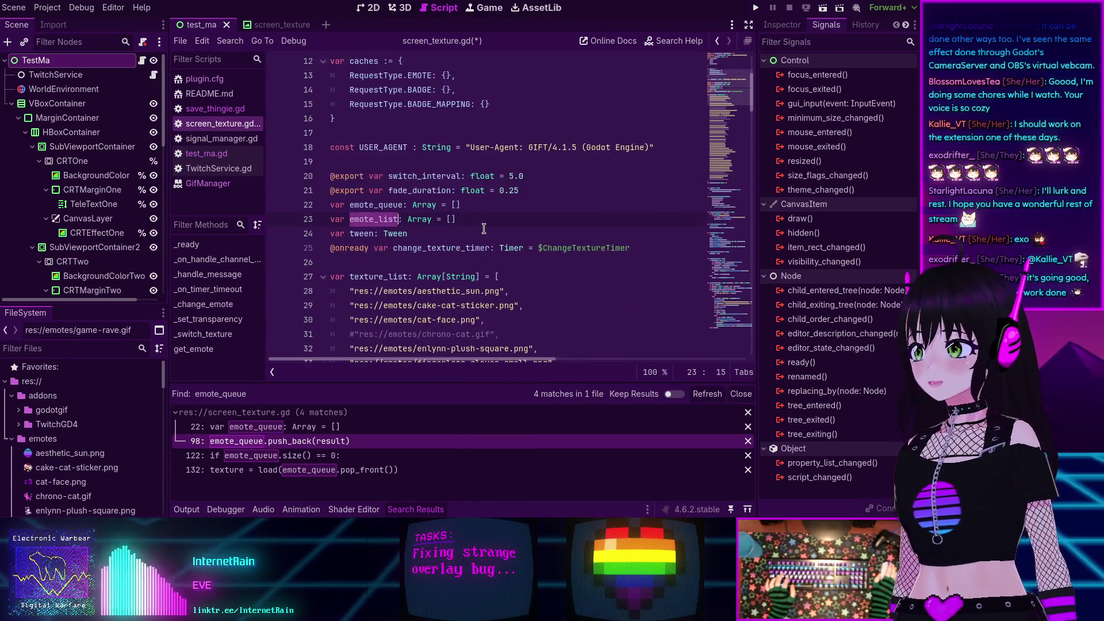
scroll(485, 227, down, 5)
scroll(486, 227, up, 3)
scroll(486, 226, down, 4)
scroll(486, 226, down, 20)
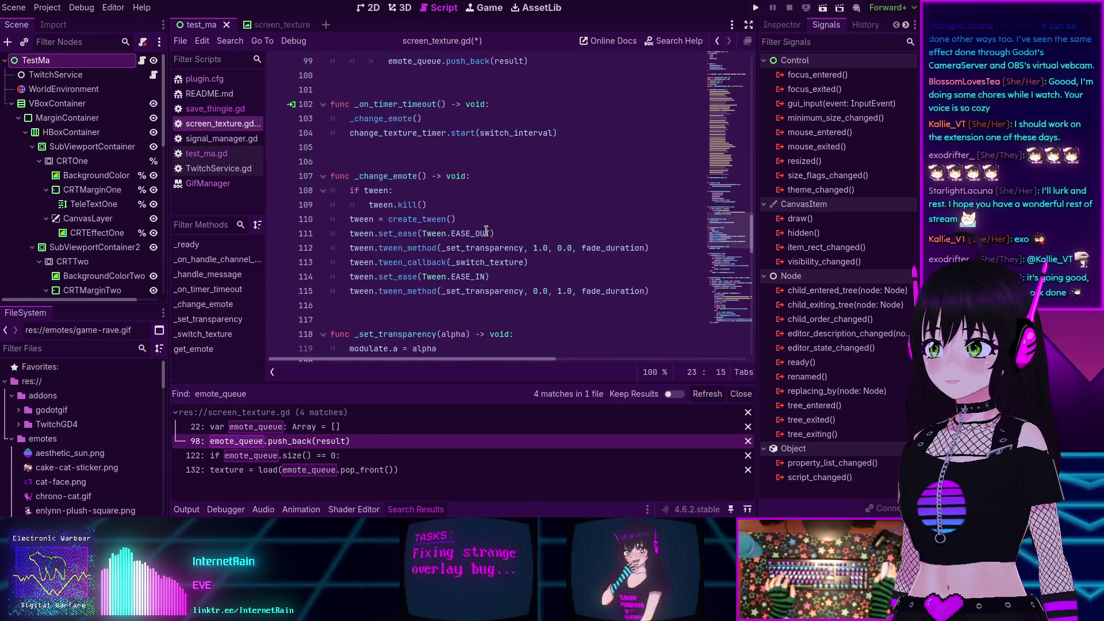
scroll(486, 230, down, 3)
scroll(486, 230, up, 20)
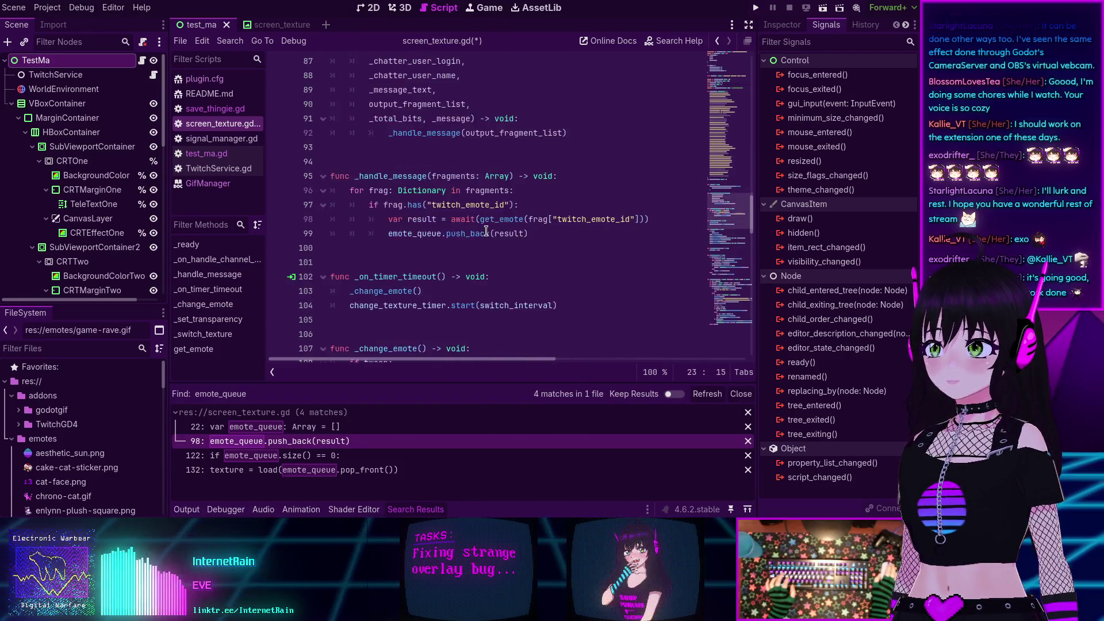
scroll(487, 231, down, 12)
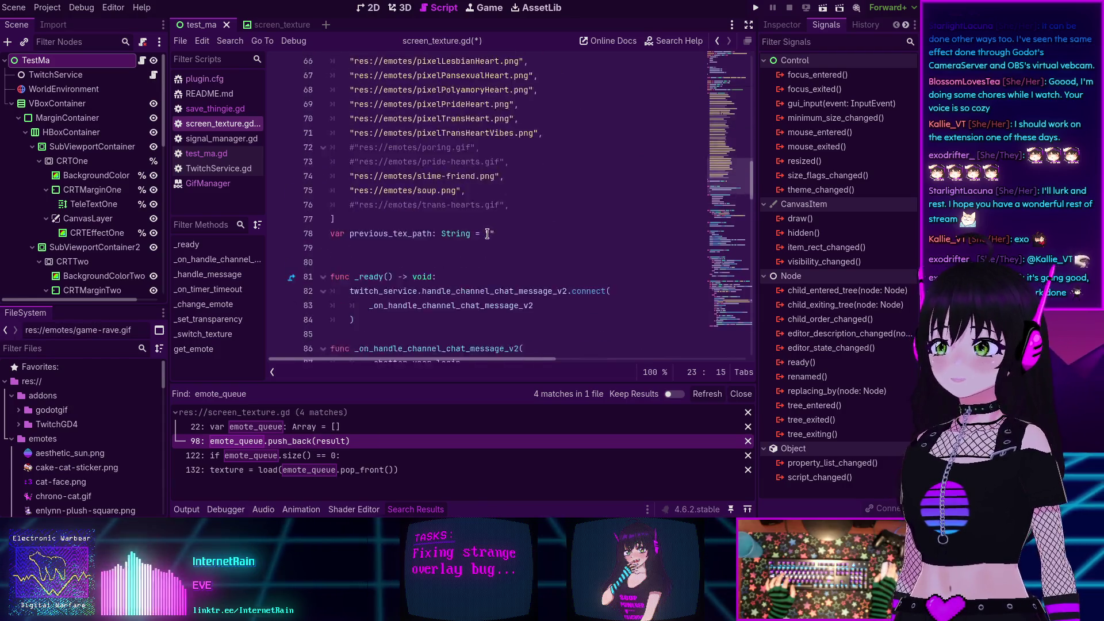
scroll(487, 233, down, 2)
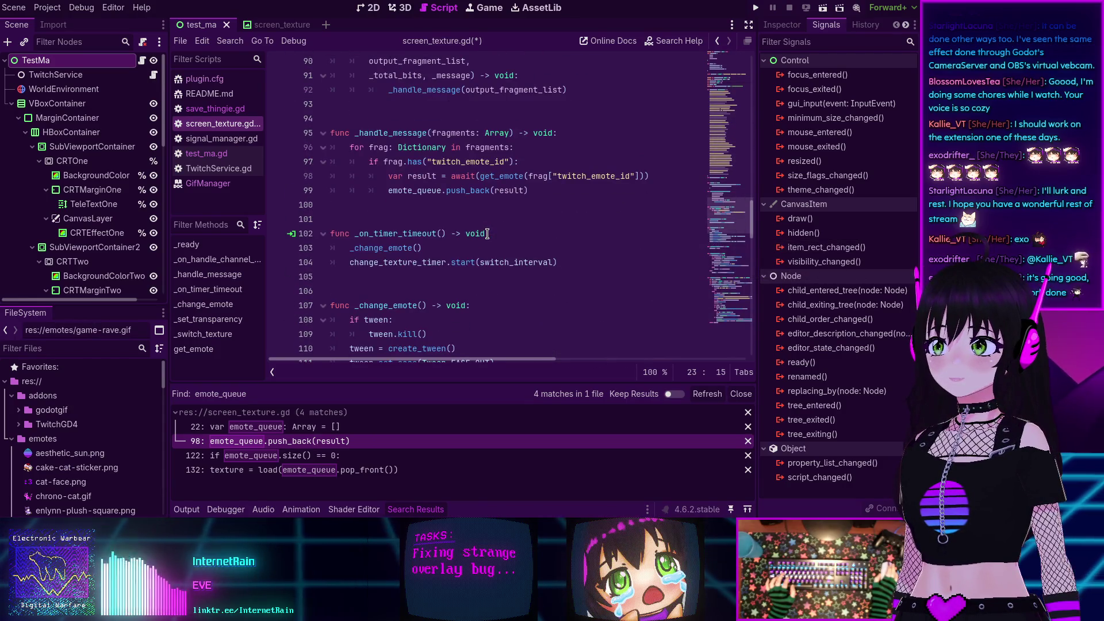
- Add 'emote_list.push_back(result)' on line 100, below the emote_queue push
click(533, 192)
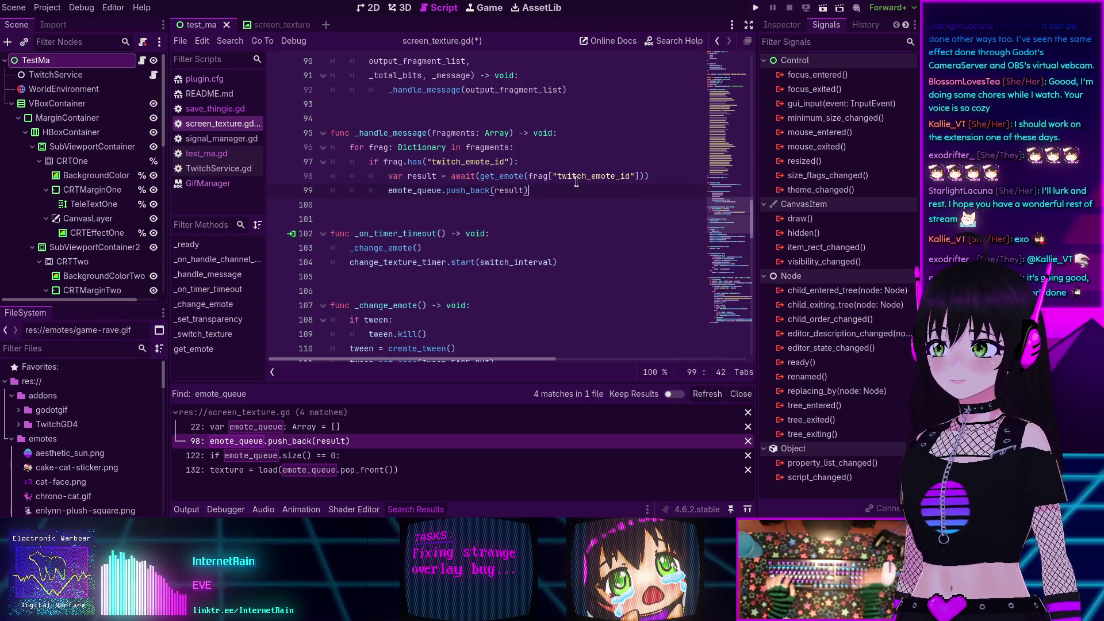
key(Return)
text(emote)
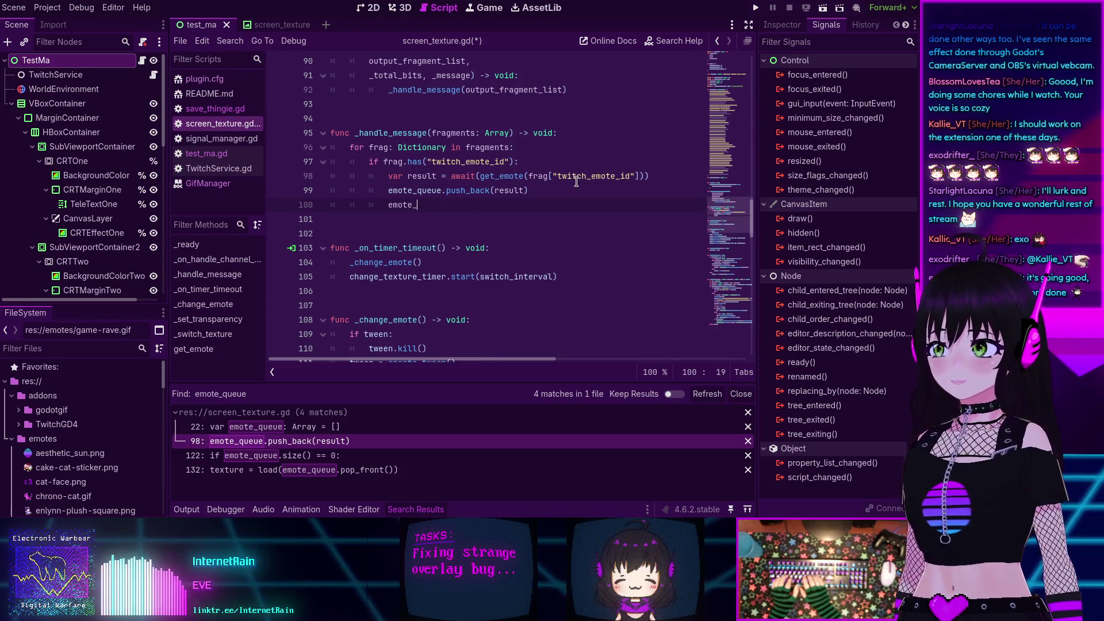
text(_list)
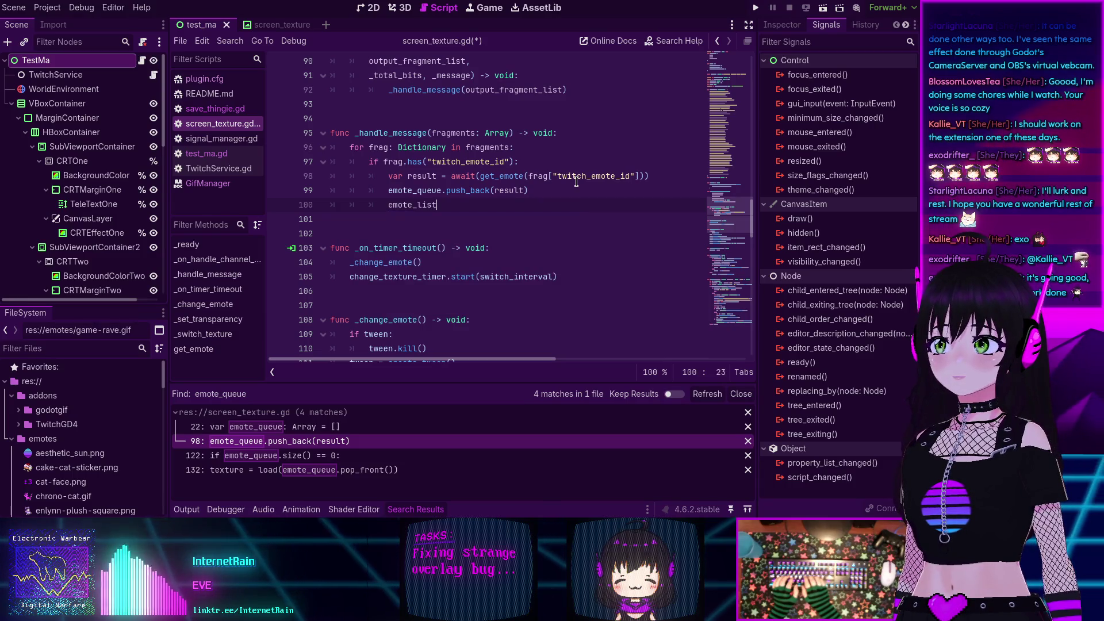
text(.pu)
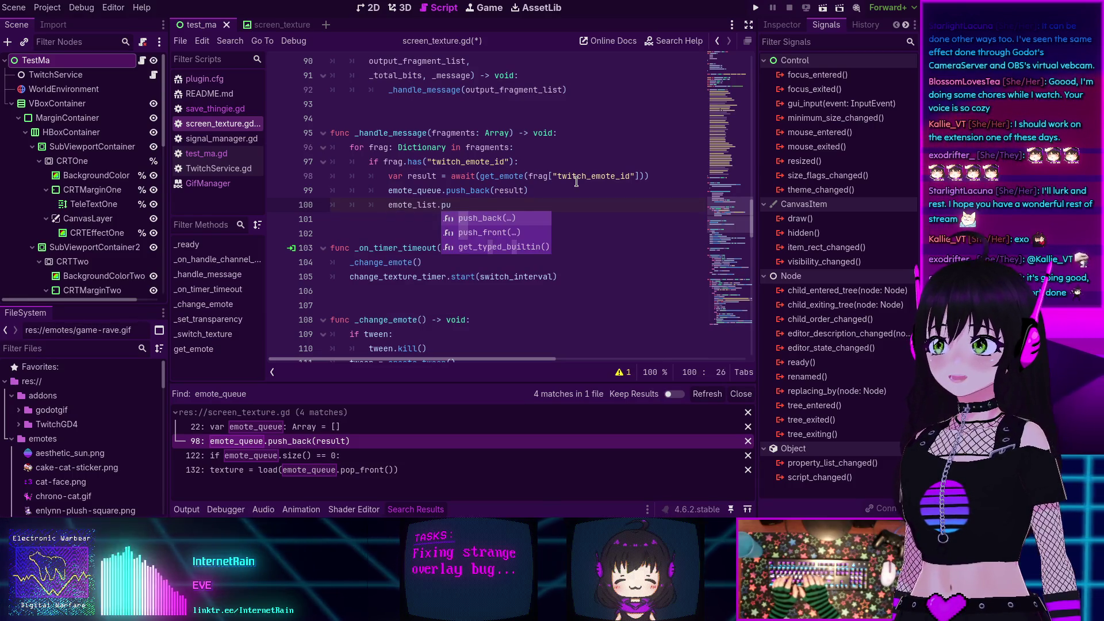
text(sh_back(result))
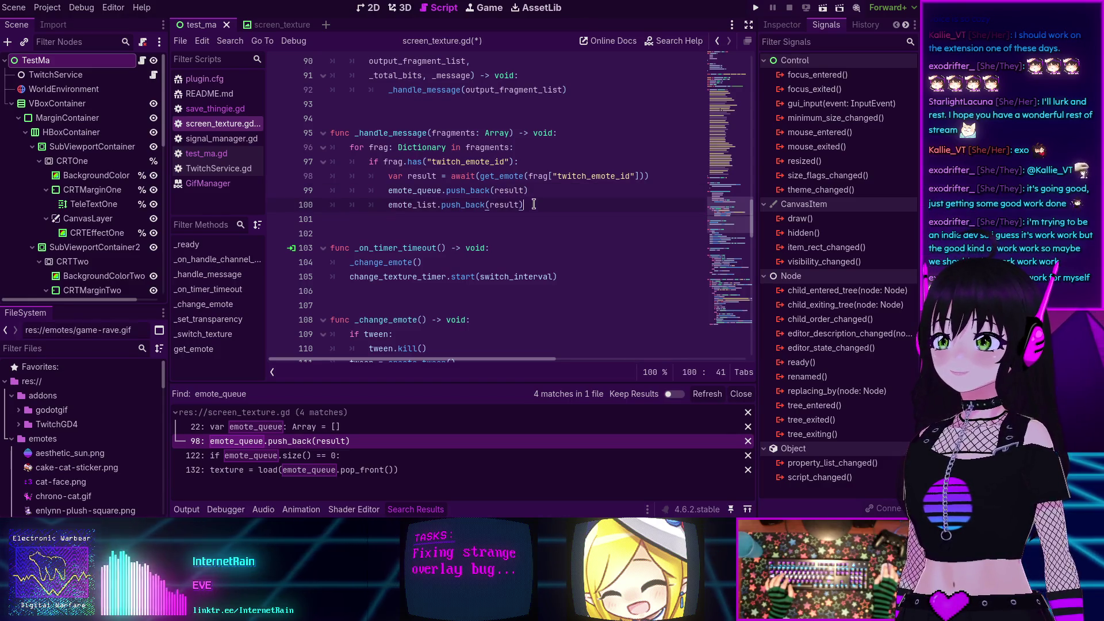
key(Up)
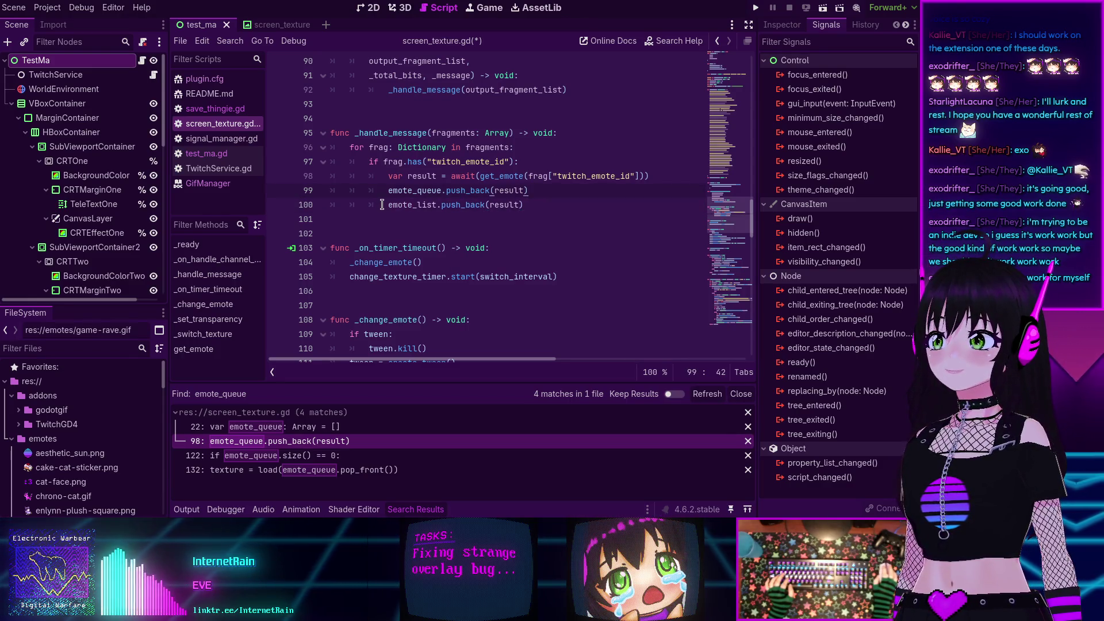
click(381, 187)
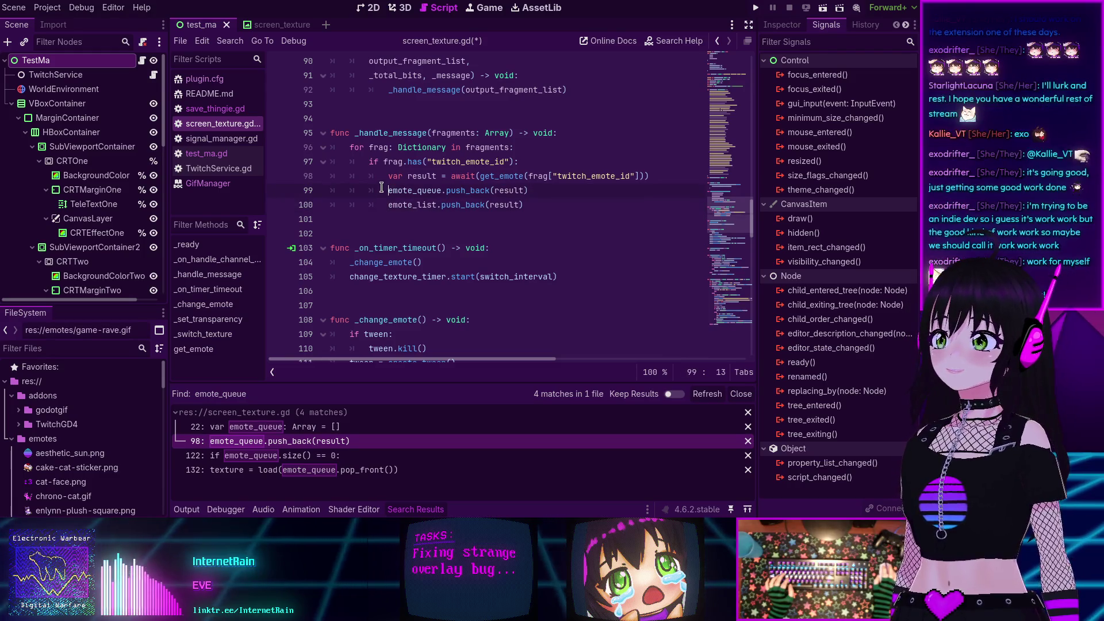
click(384, 199)
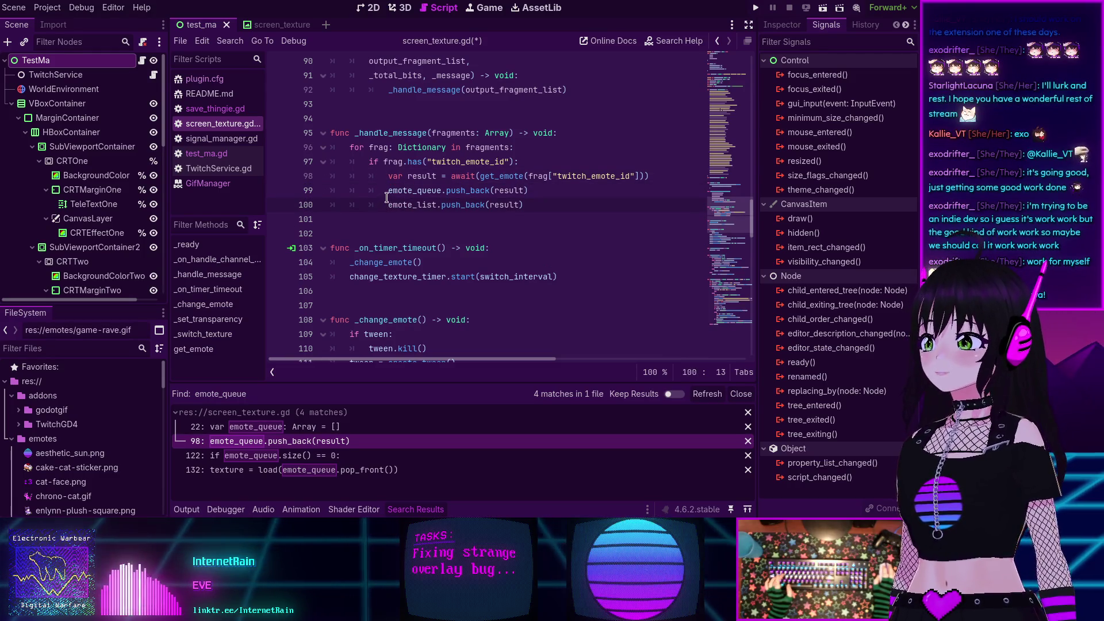
mouse_move(386, 198)
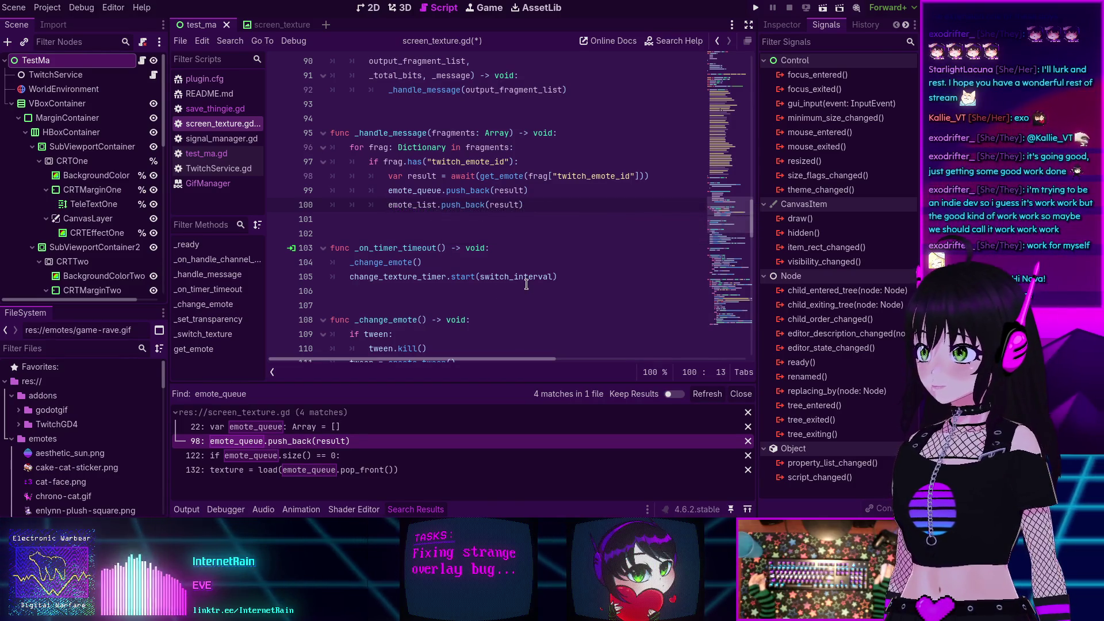
scroll(526, 285, down, 4)
scroll(526, 284, down, 2)
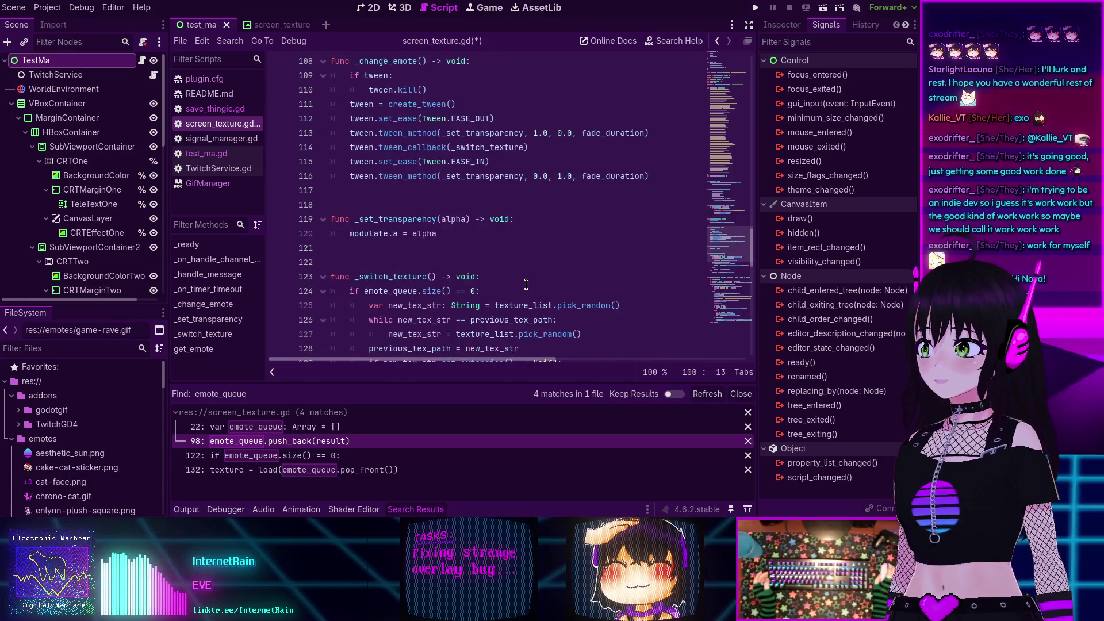
scroll(526, 282, down, 2)
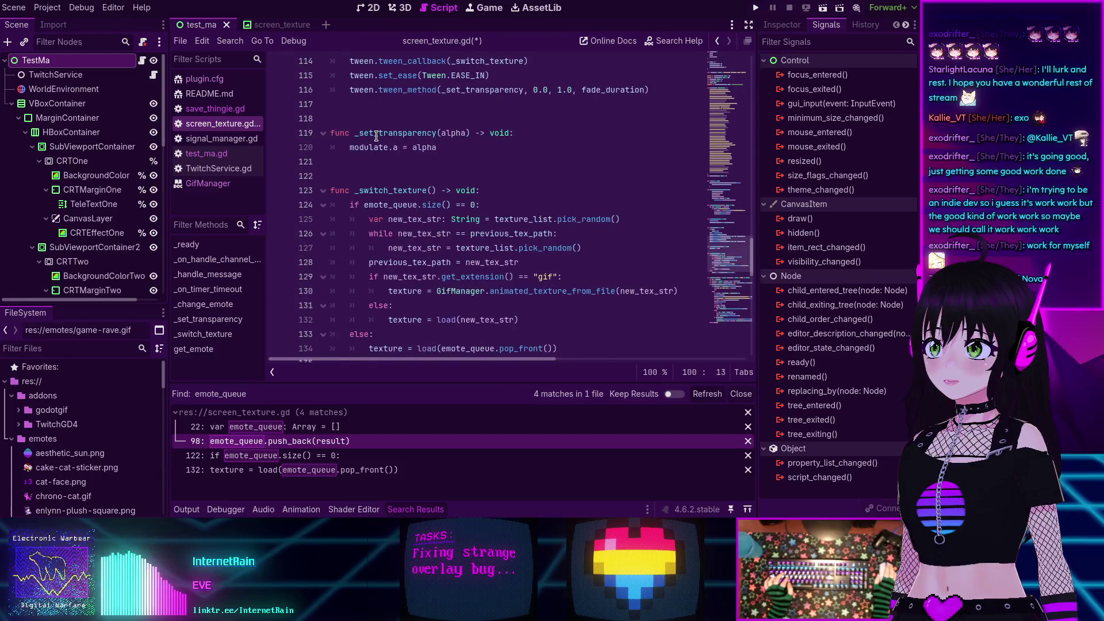
scroll(460, 219, up, 4)
scroll(392, 151, down, 6)
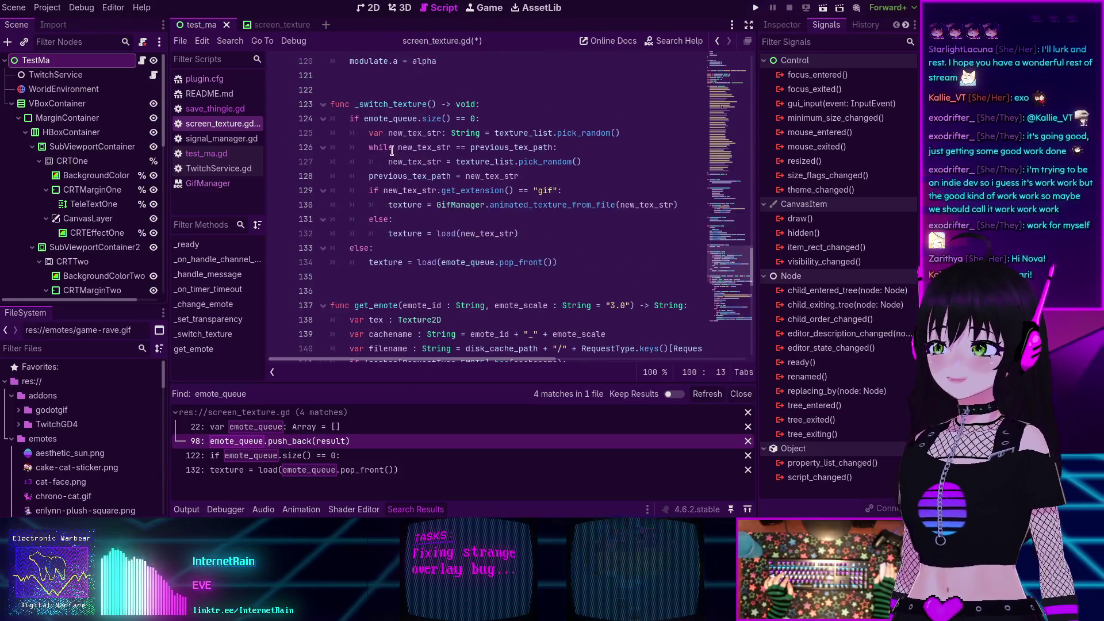
double_click(380, 104)
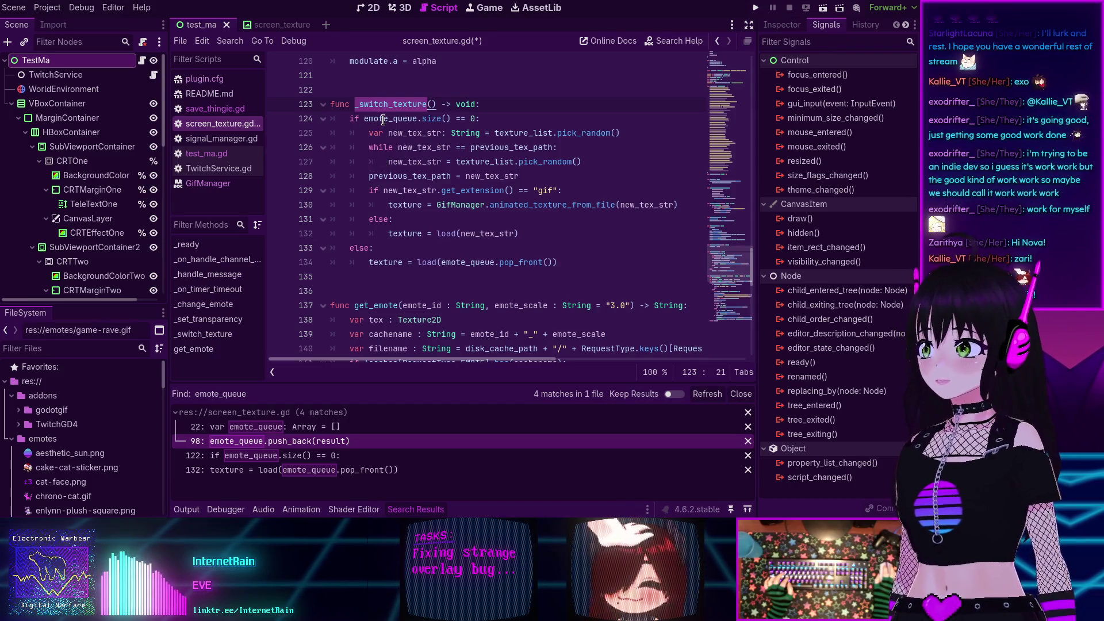
double_click(370, 119)
click(348, 119)
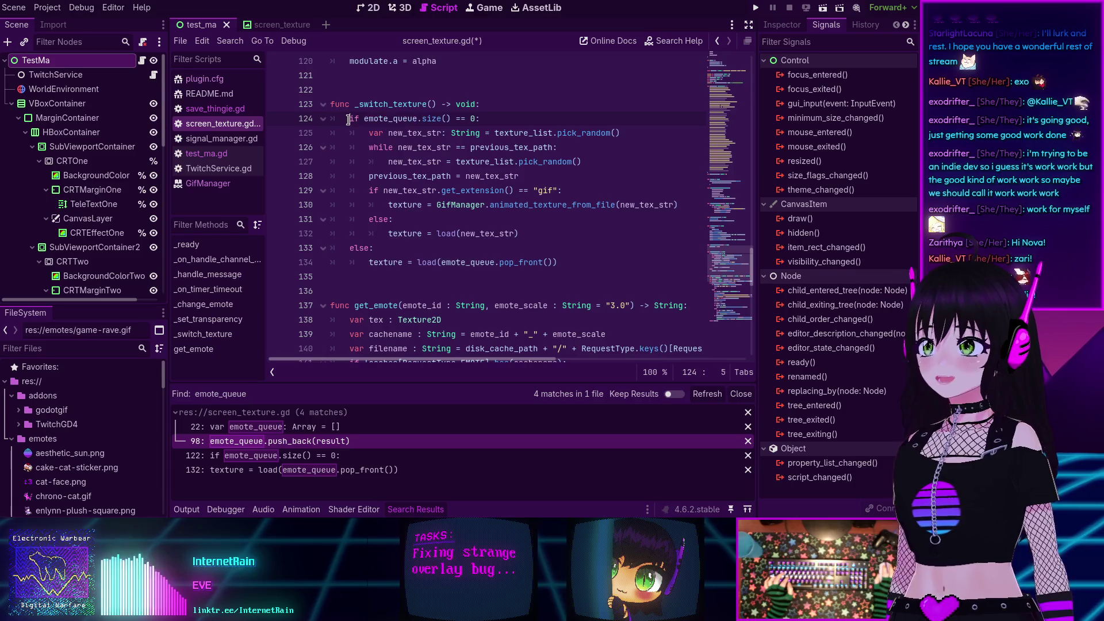
double_click(397, 119)
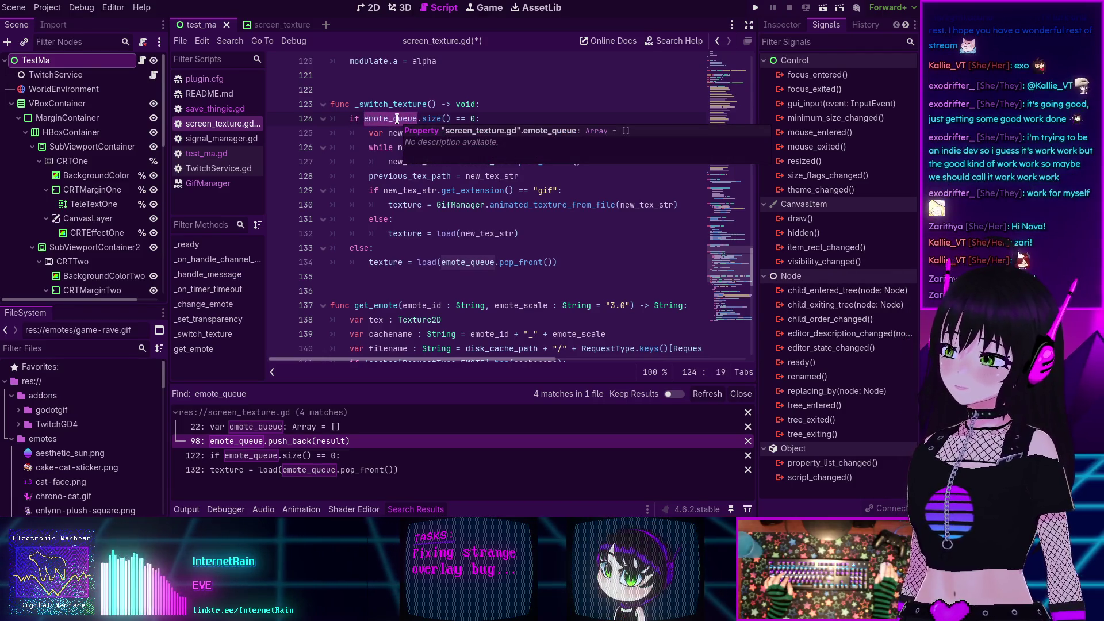
click(350, 117)
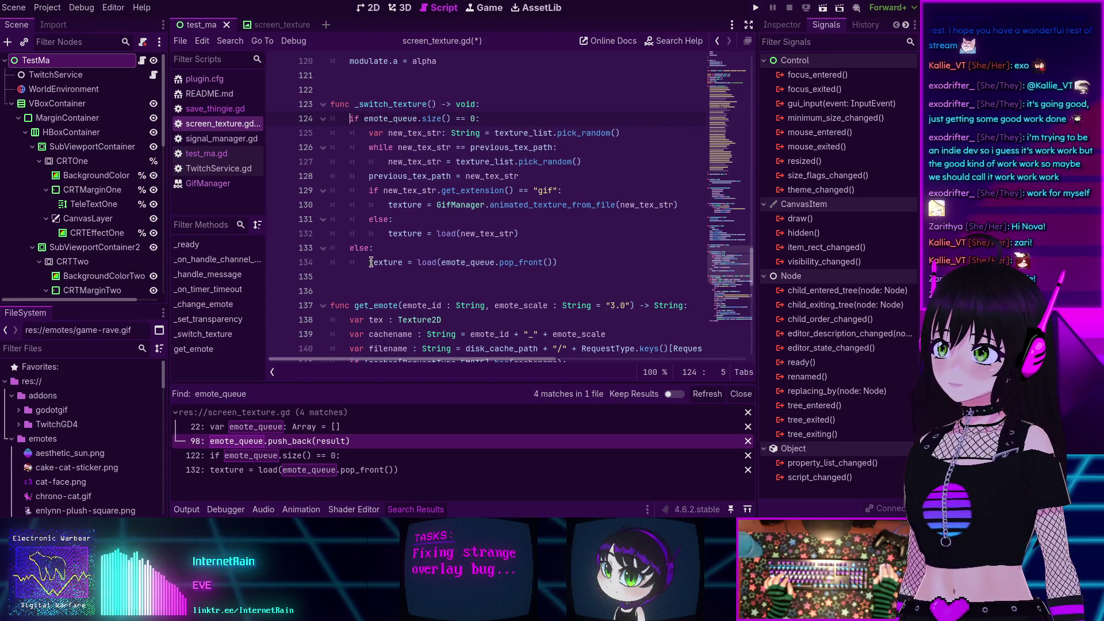
mouse_move(489, 116)
mouse_down()
mouse_move(339, 106)
mouse_move(349, 119)
mouse_up()
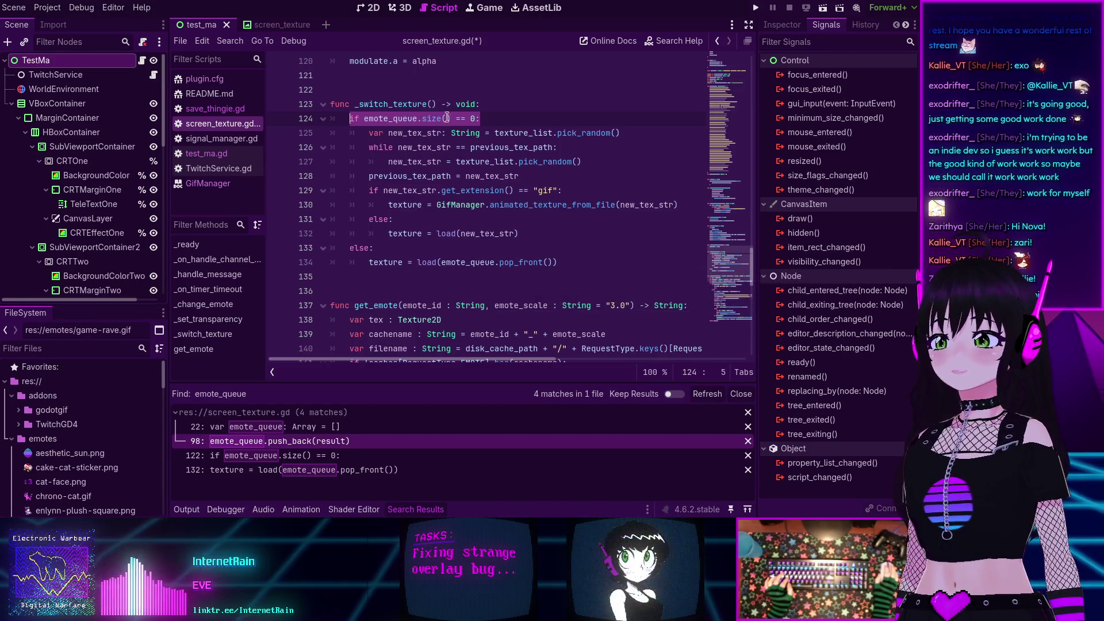
click(487, 117)
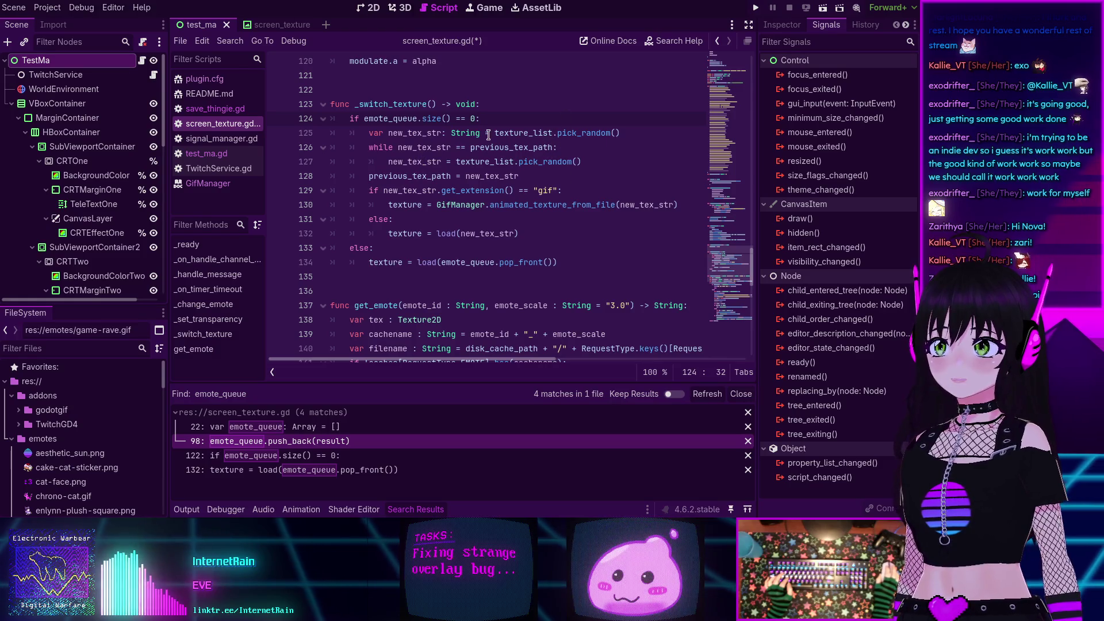
mouse_move(514, 132)
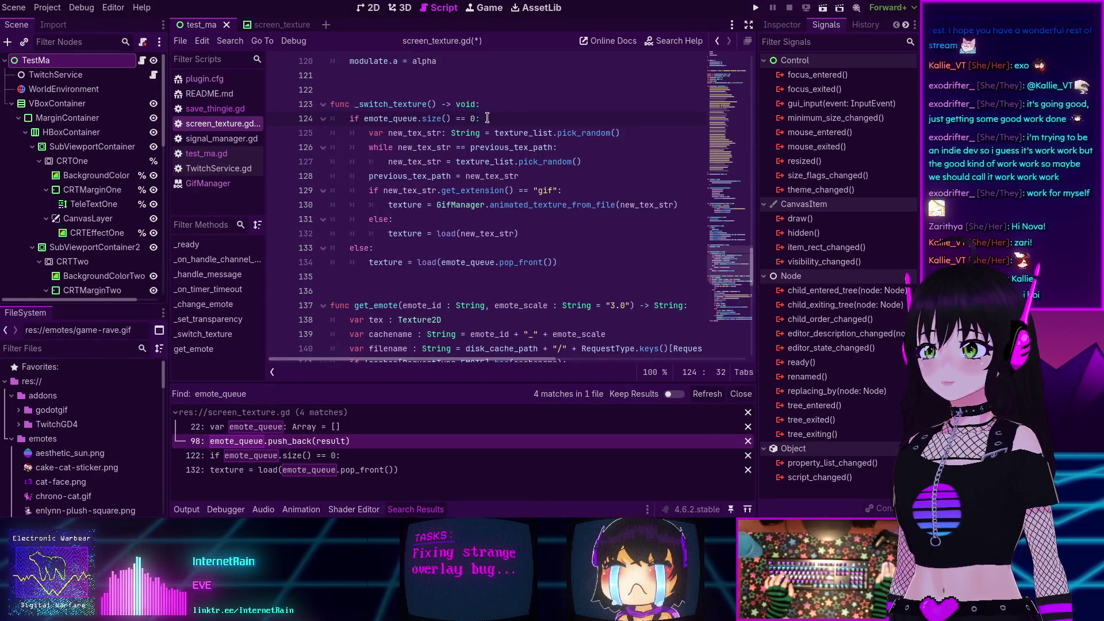
double_click(526, 136)
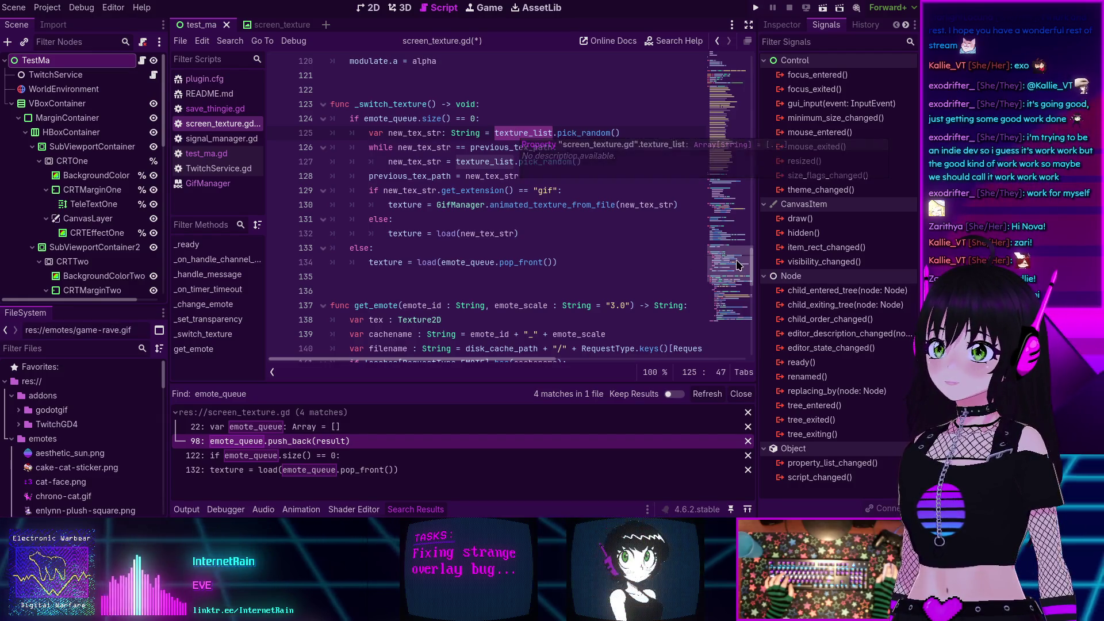
mouse_move(736, 260)
mouse_down()
mouse_move(716, 80)
mouse_move(715, 94)
mouse_up()
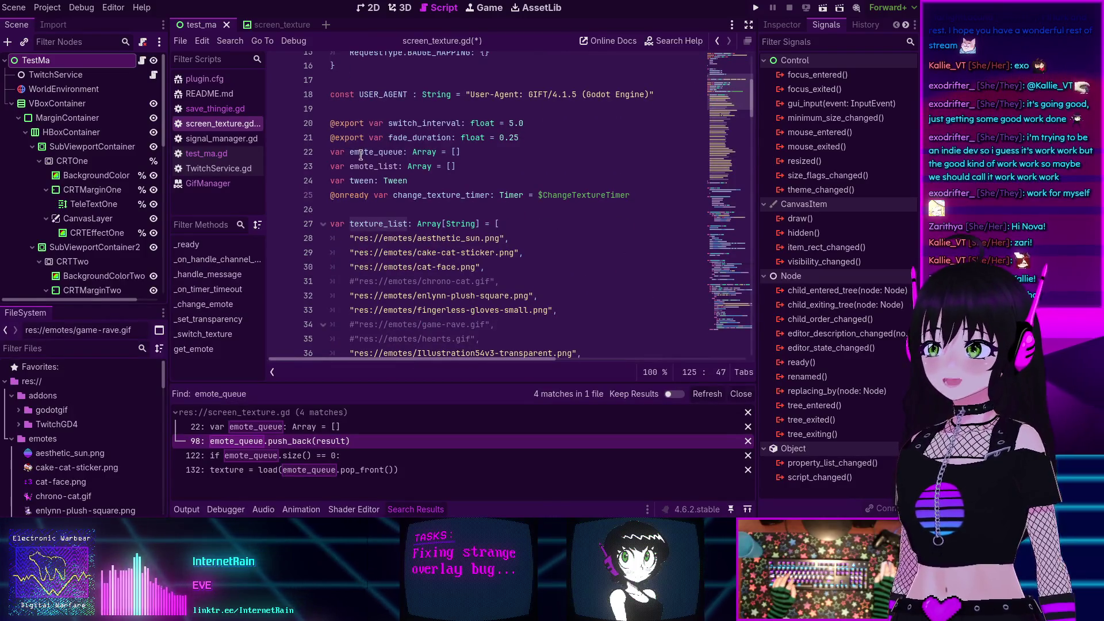
- Comment out the 'var emote_list' declaration on line 23 with #
mouse_move(434, 230)
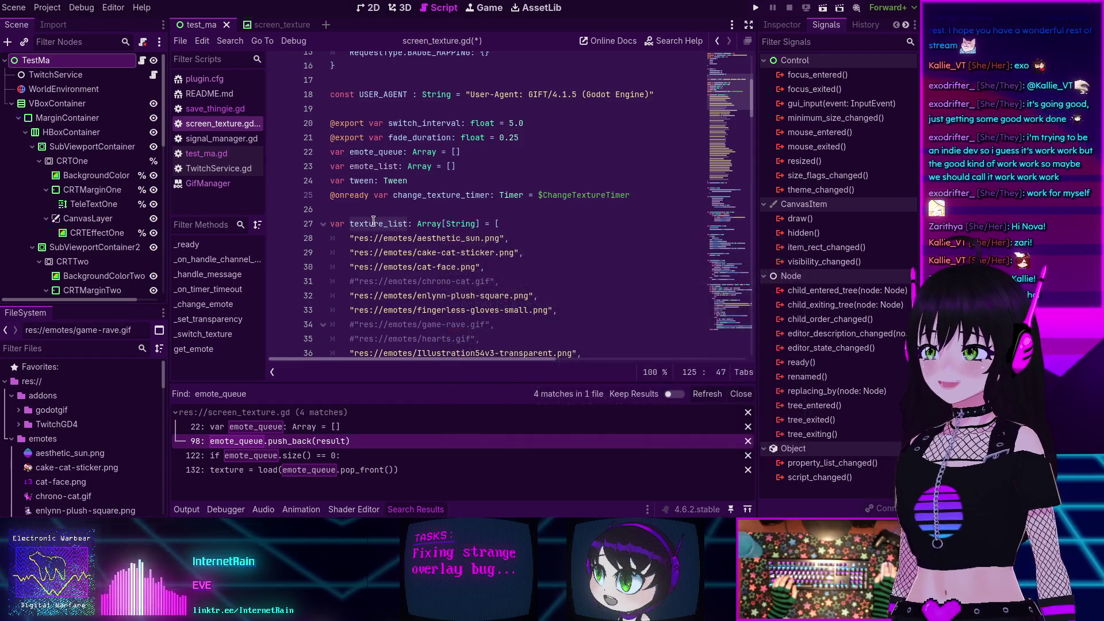
click(332, 164)
text(#)
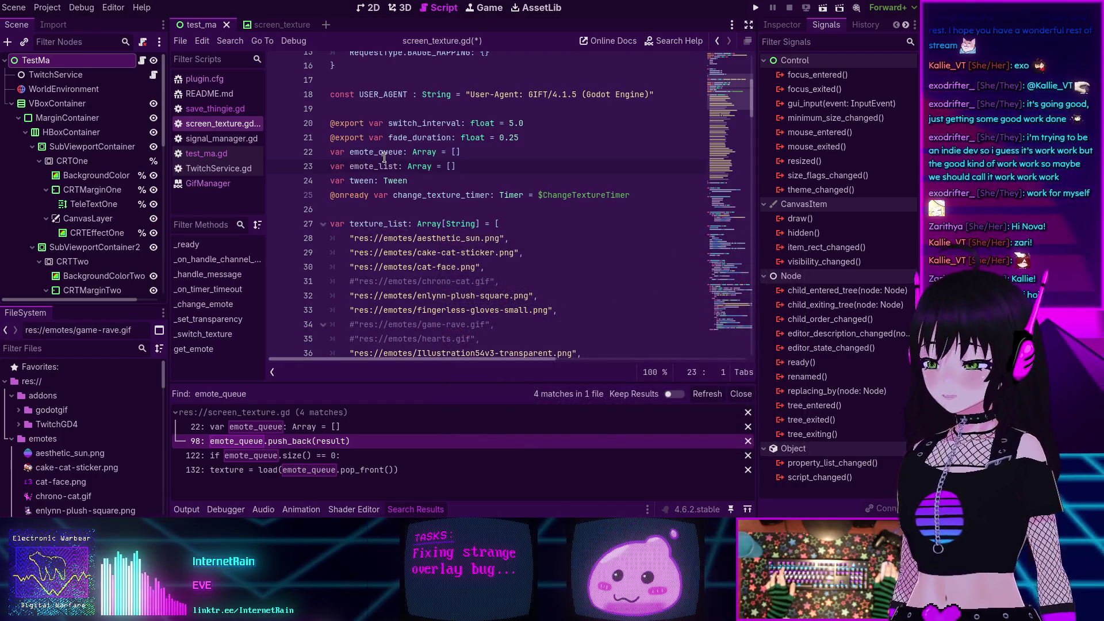
drag(730, 91, 732, 204)
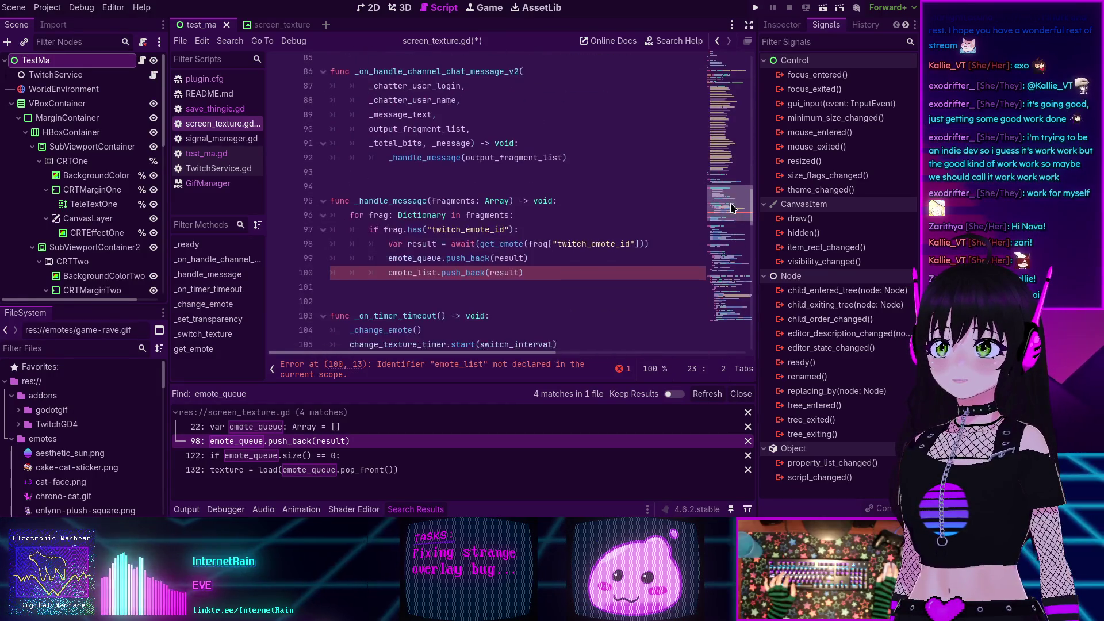
- Replace the undeclared emote_list on line 100 with texture_list
double_click(415, 273)
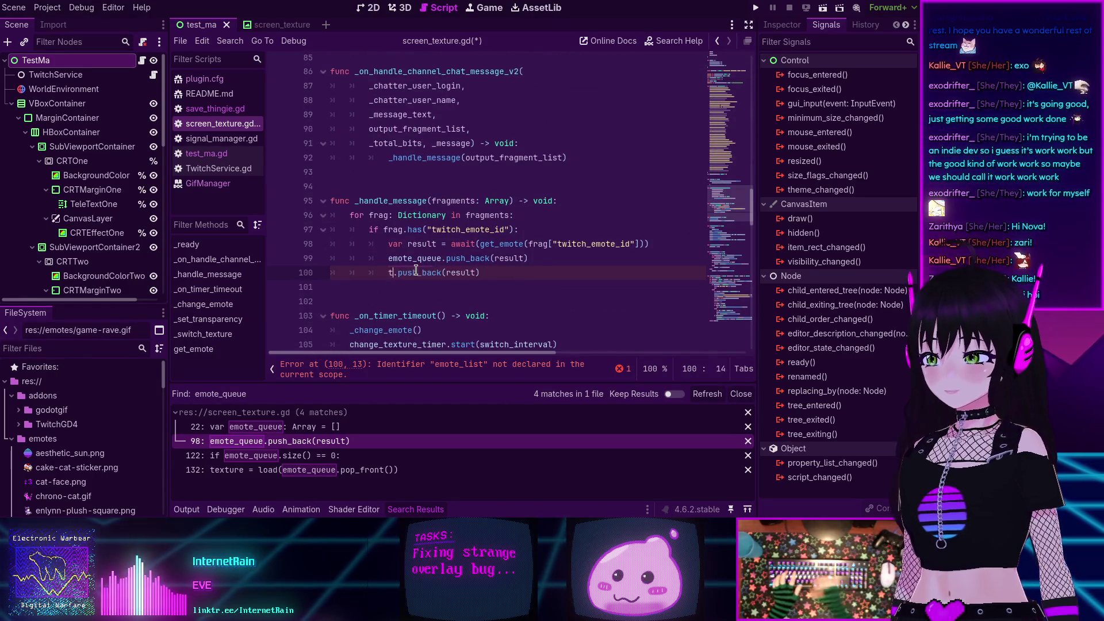
text(tex)
key(Return)
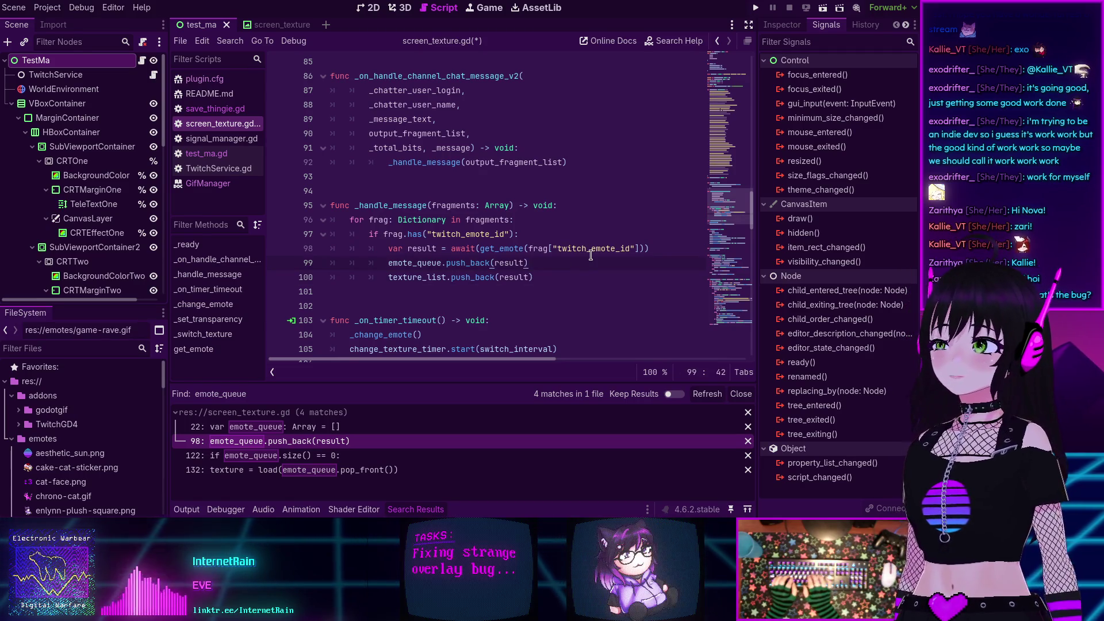
- Wrap the texture_list push in 'if not texture_list.has(result):' so duplicates are skipped
key(Return)
text(if no)
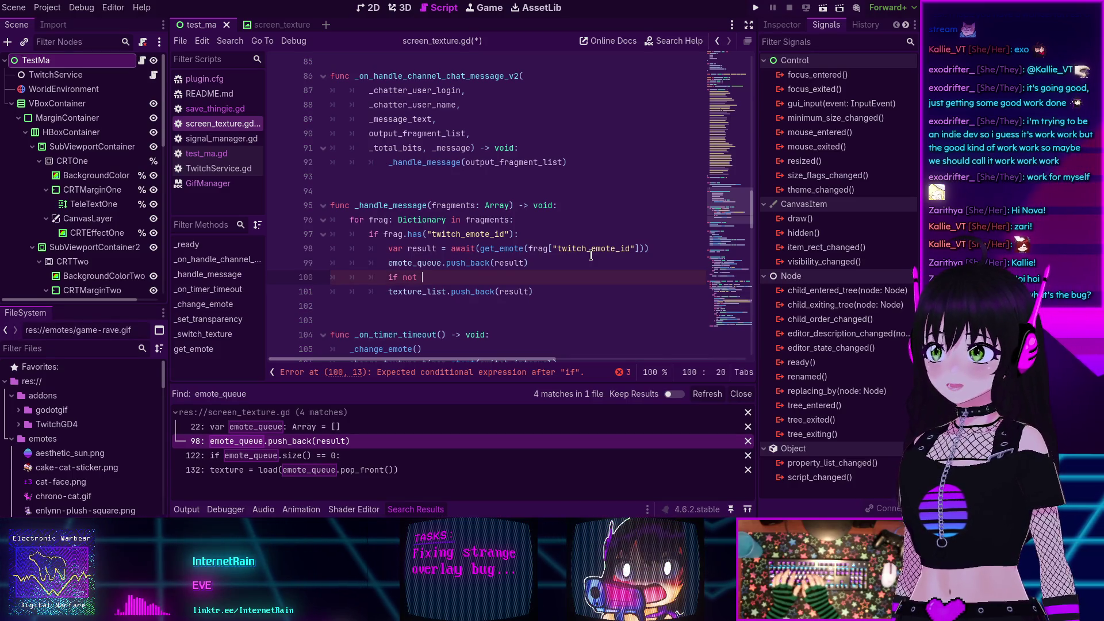
text(t )
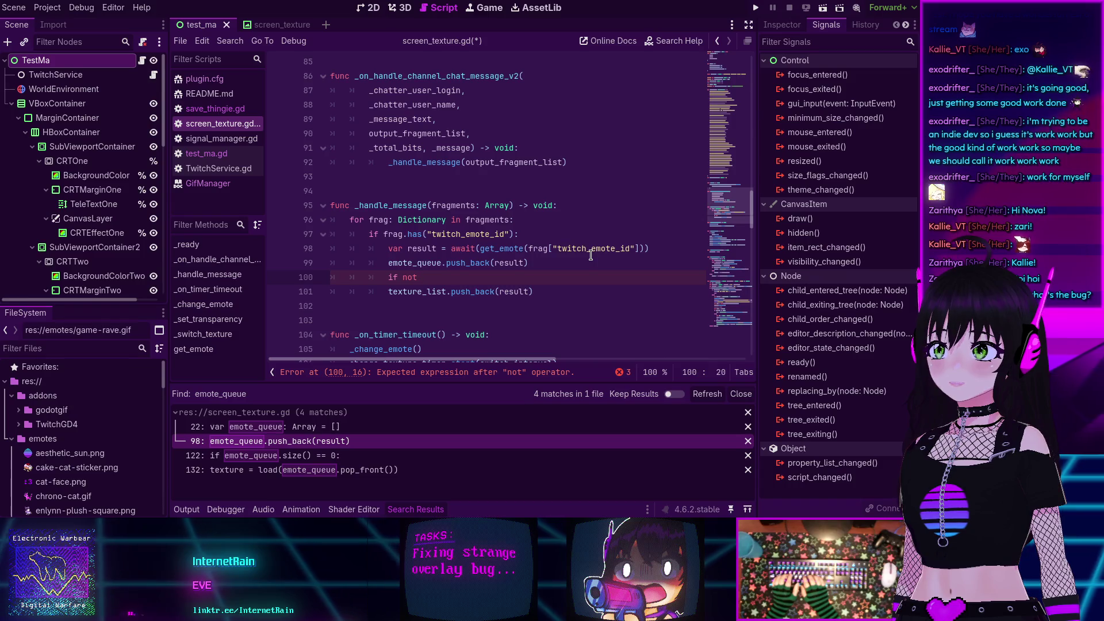
text(texture_list)
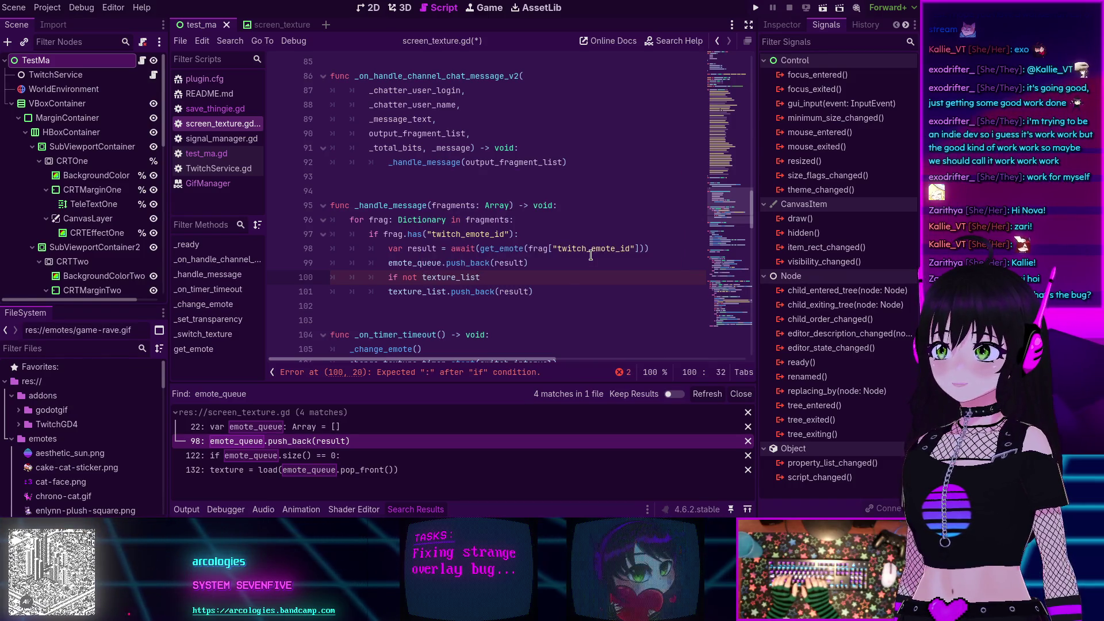
text(.has(re)
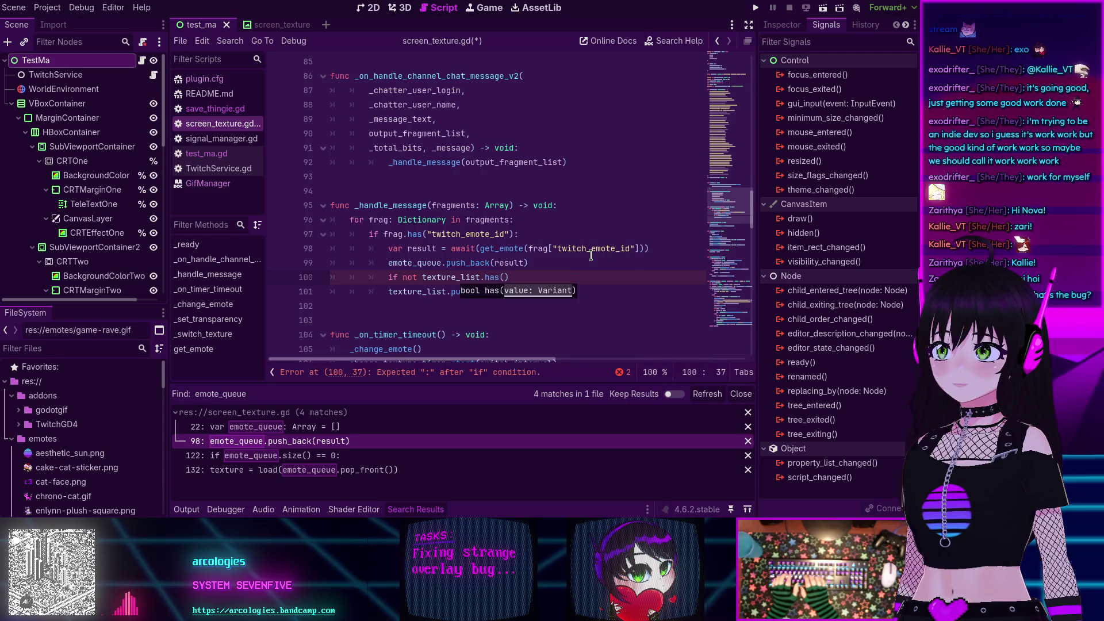
text(sult))
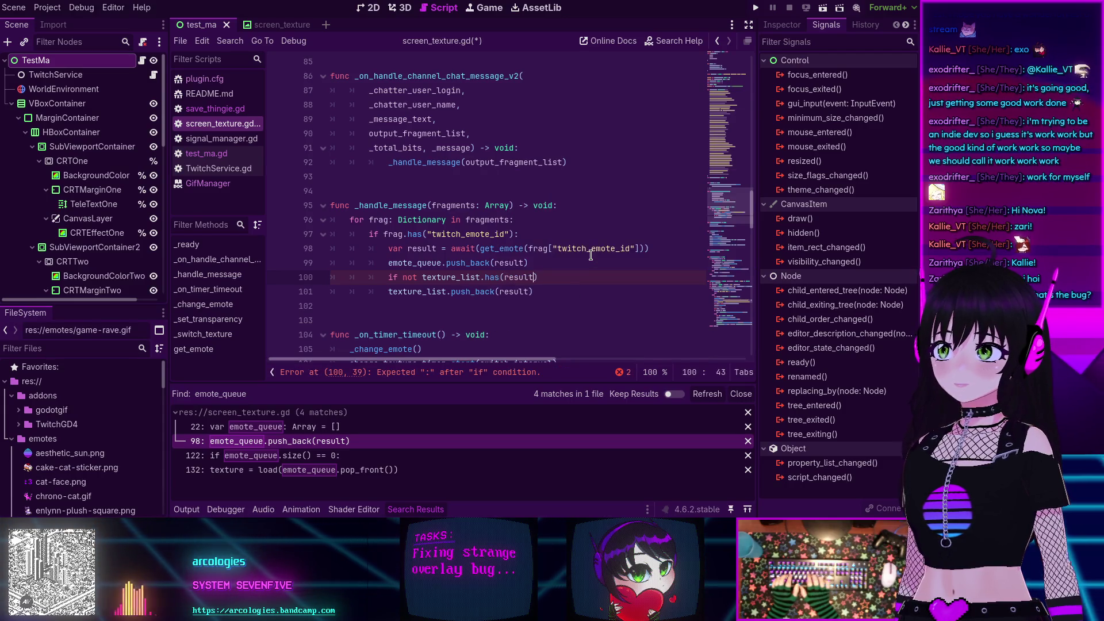
text(:)
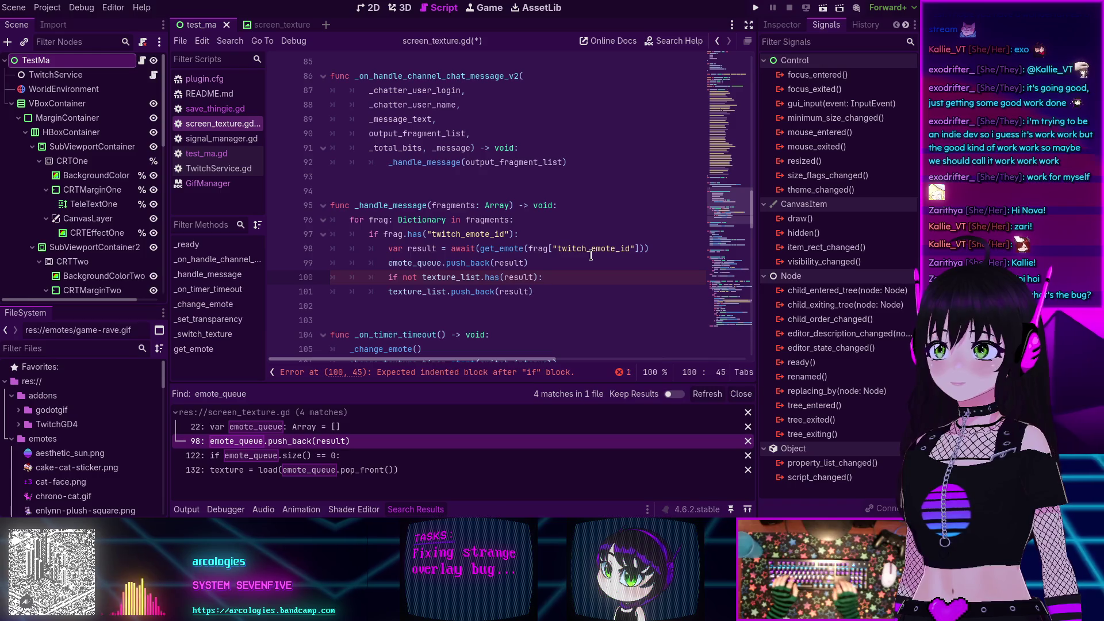
key(Down)
key(Home)
key(Tab)
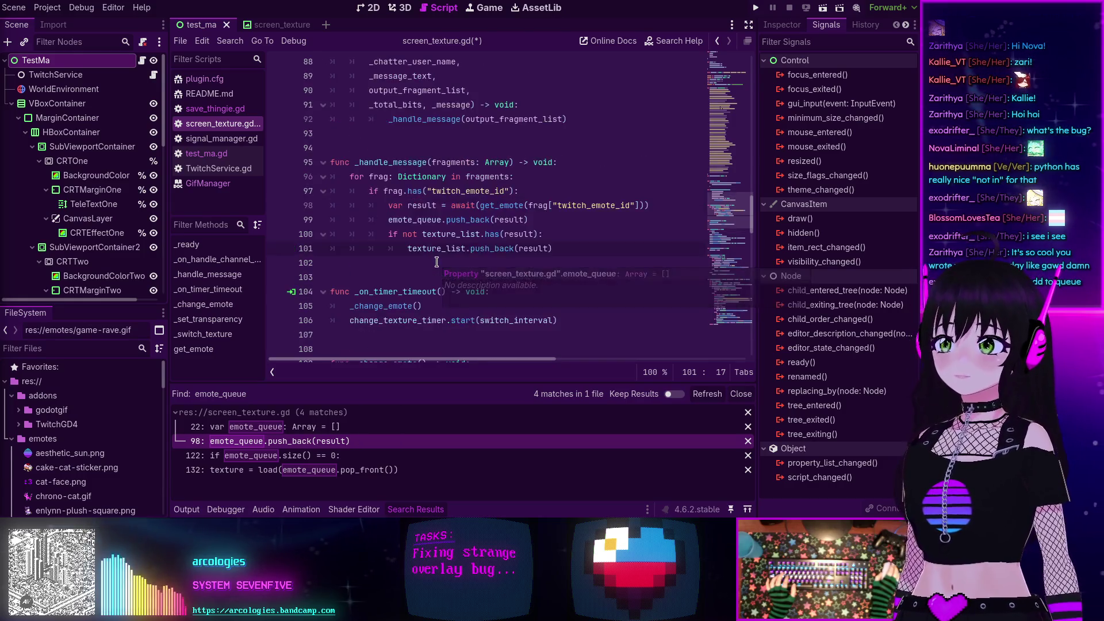
scroll(437, 264, up, 2)
scroll(437, 262, down, 4)
click(465, 206)
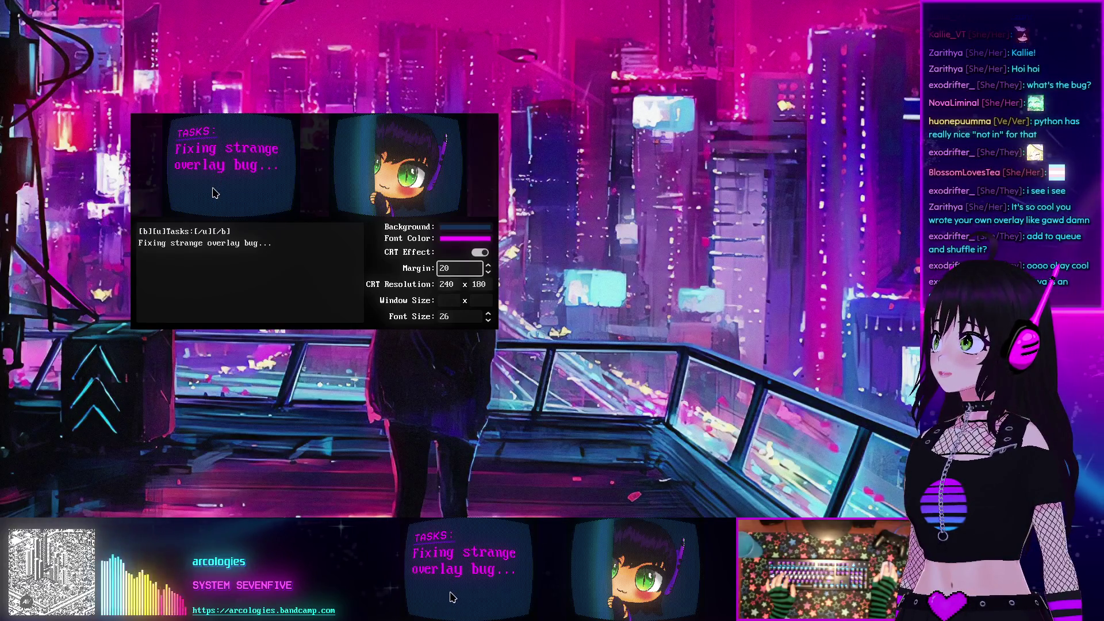
- Toggle the CRT effect off and on repeatedly to compare the tasks panels, ending with it enabled
click(482, 255)
click(481, 255)
click(482, 254)
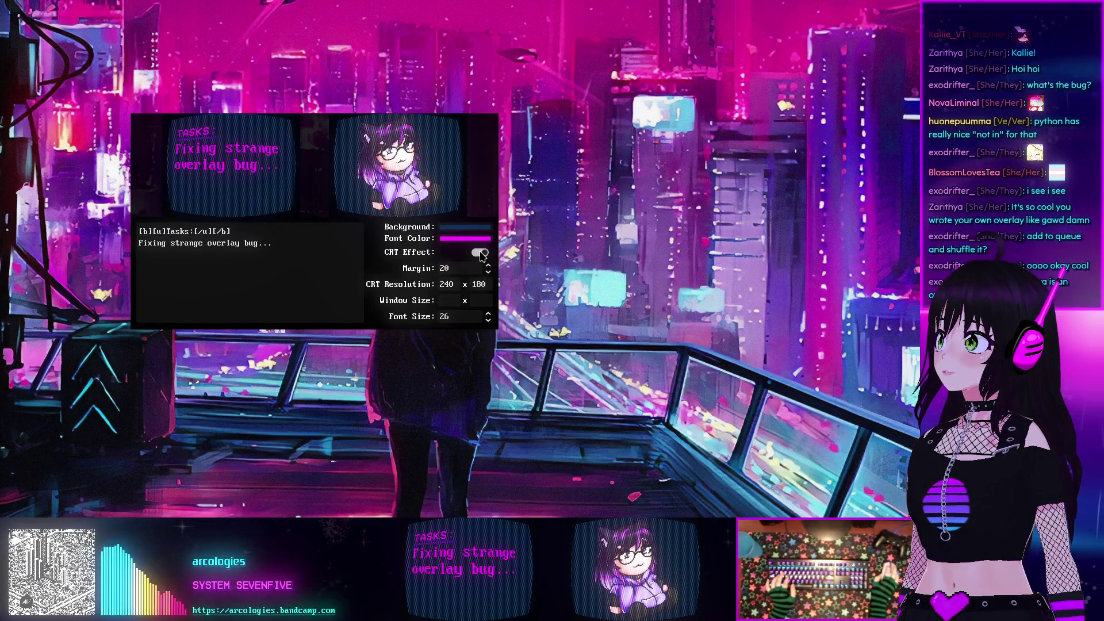
click(482, 255)
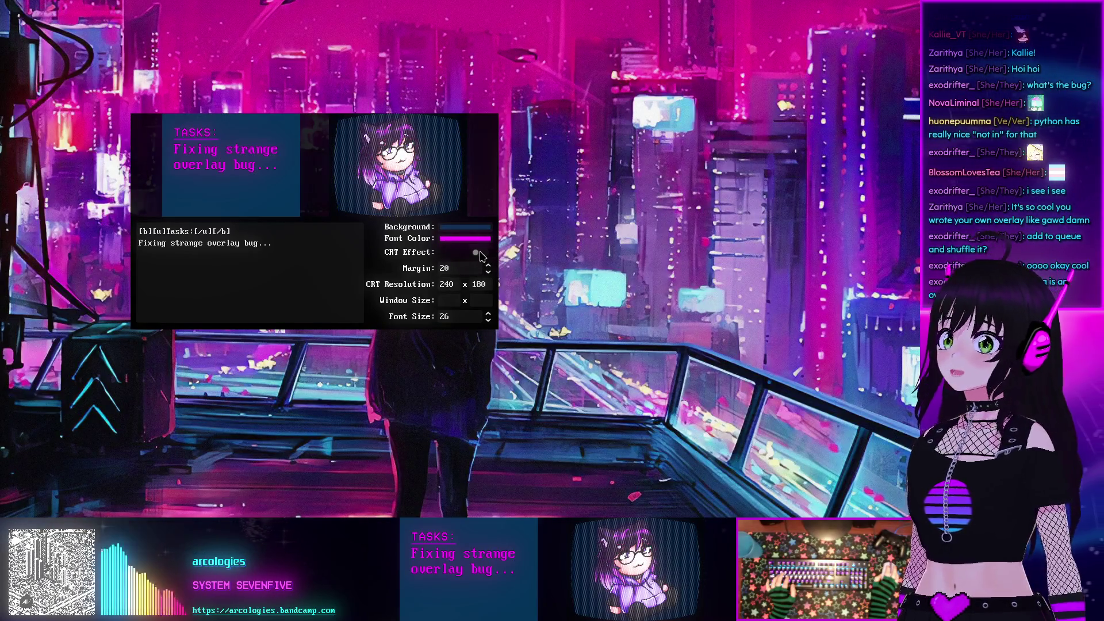
click(481, 254)
click(482, 254)
click(482, 255)
click(482, 254)
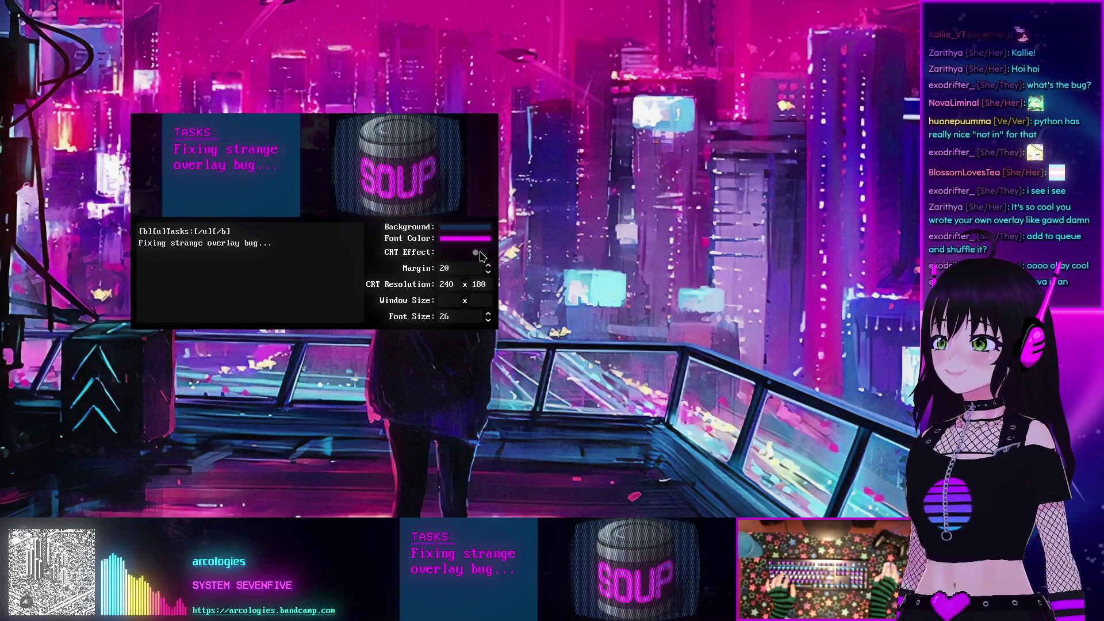
click(481, 253)
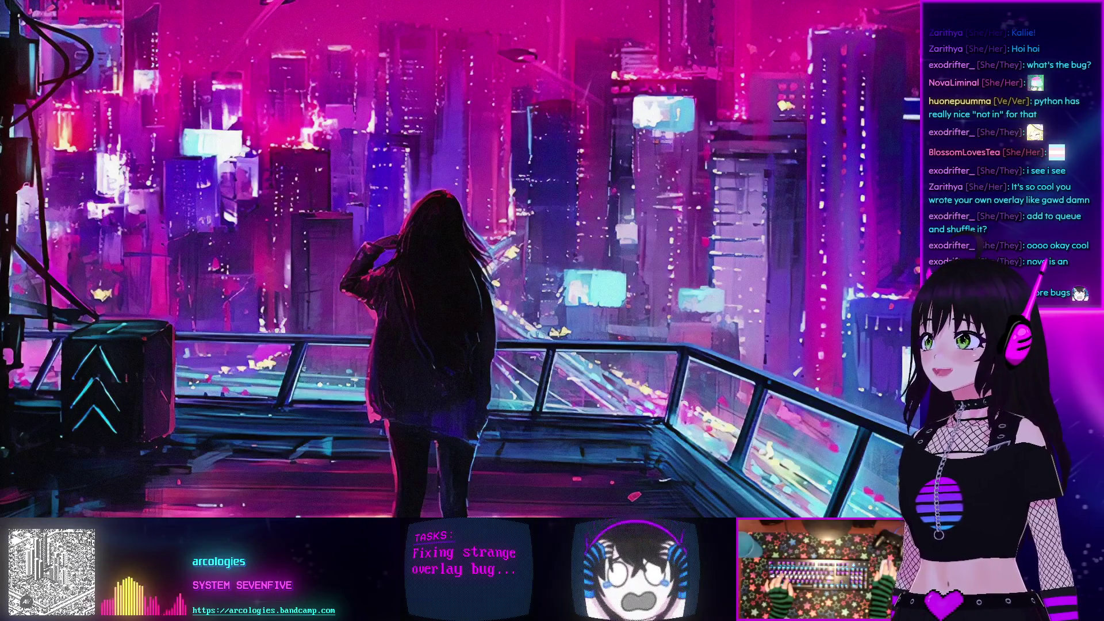
- Nudge the music player window down-left, close it, and return to the _change_emote call in the script
mouse_move(383, 246)
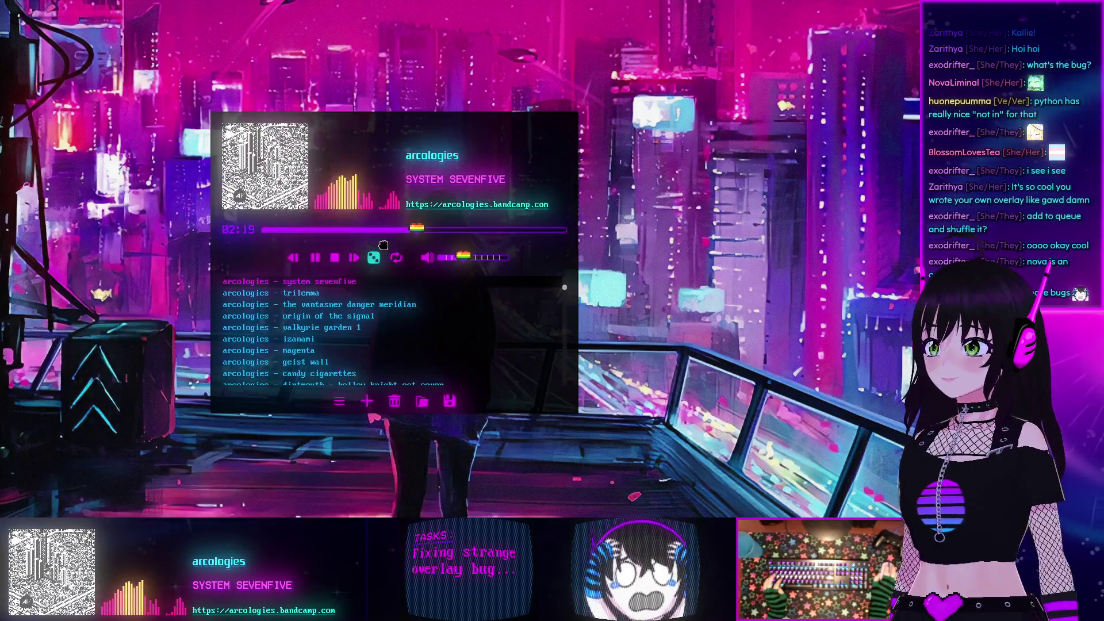
drag(383, 245, 372, 267)
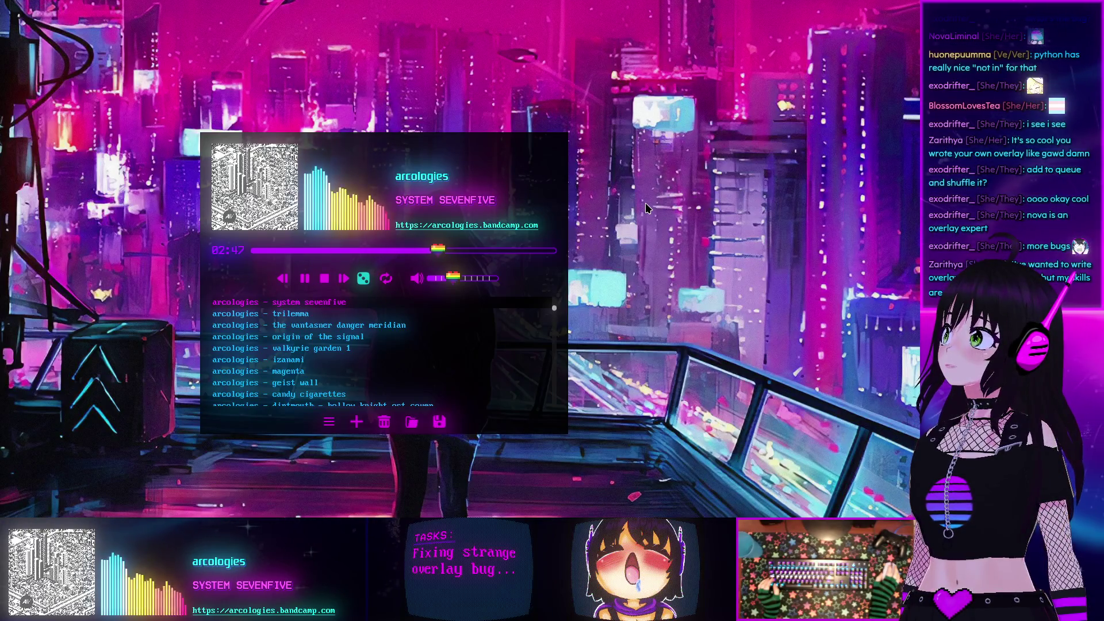
click(460, 231)
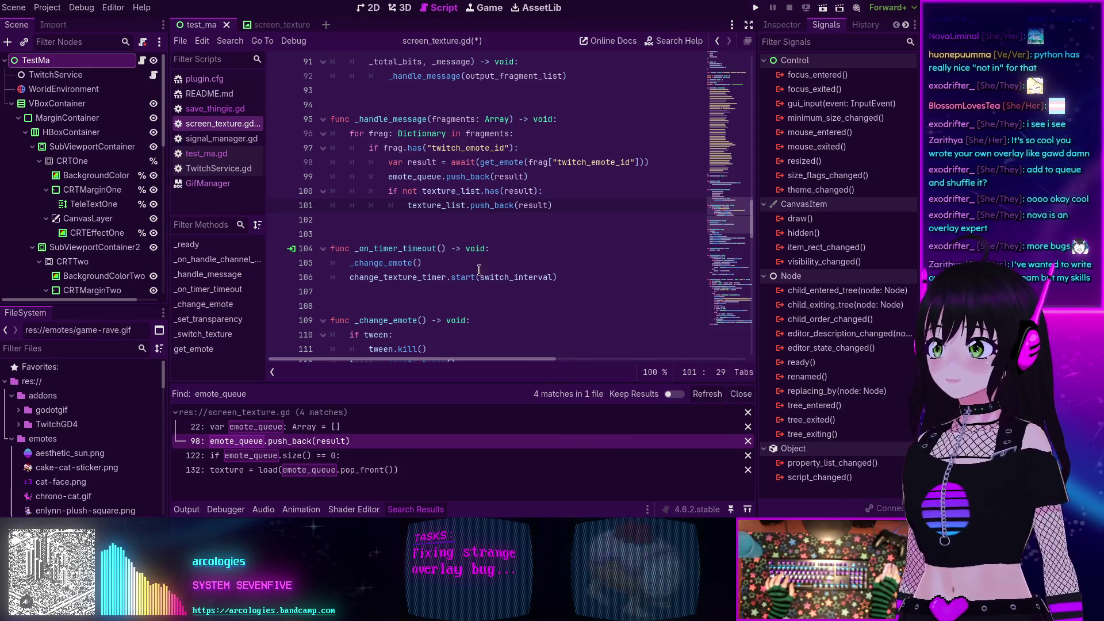
click(438, 263)
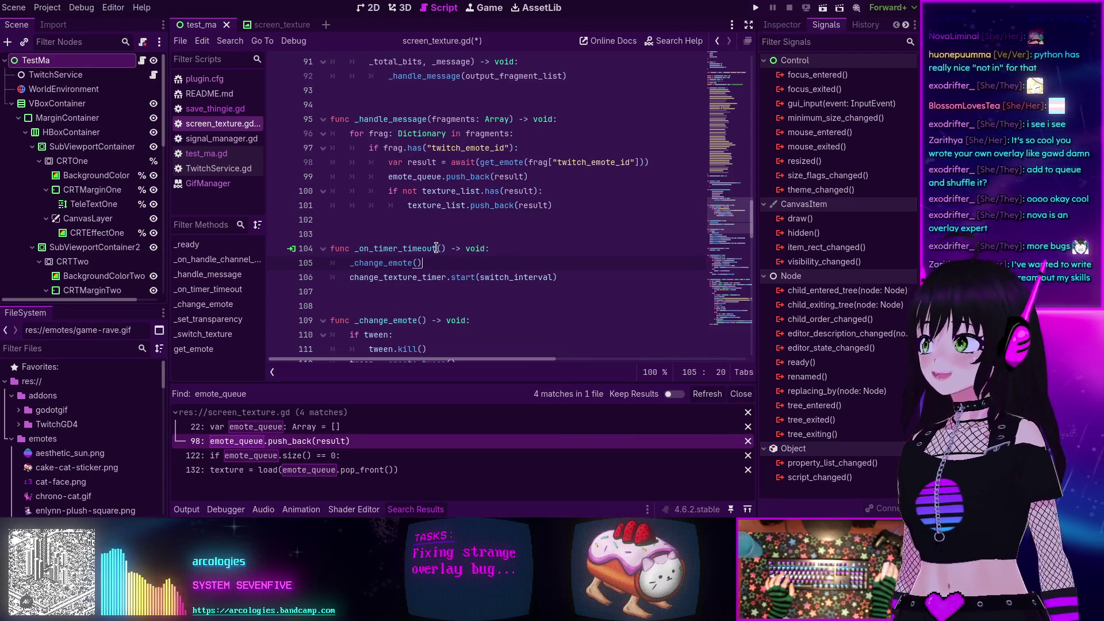
- Switch the bottom panel to Output and collapse it to enlarge the script editor
scroll(368, 322, down, 2)
click(199, 509)
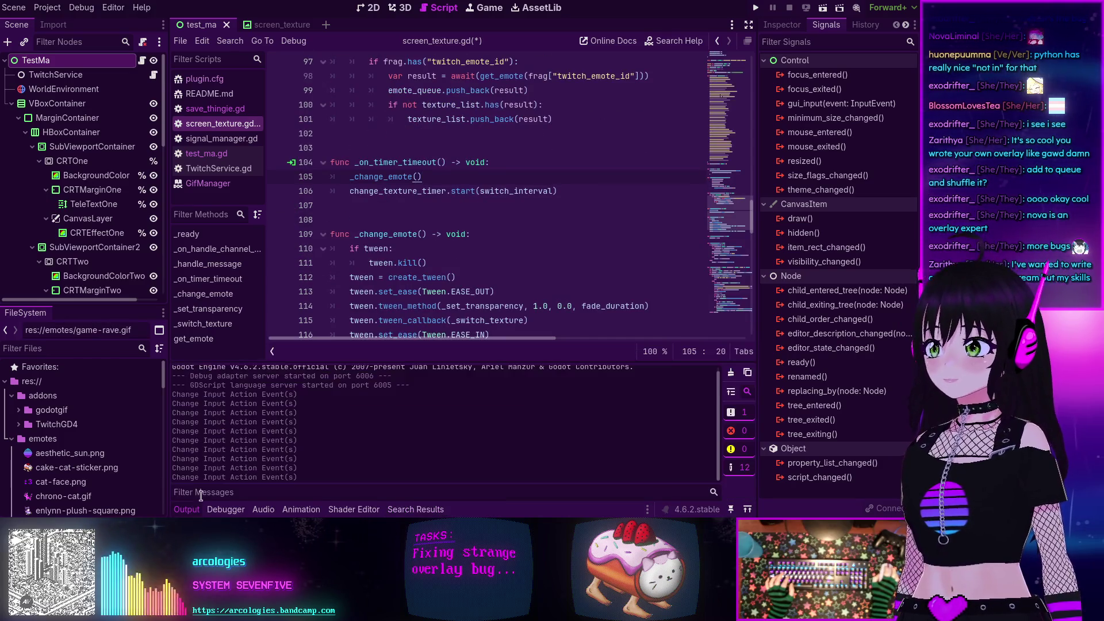
click(199, 508)
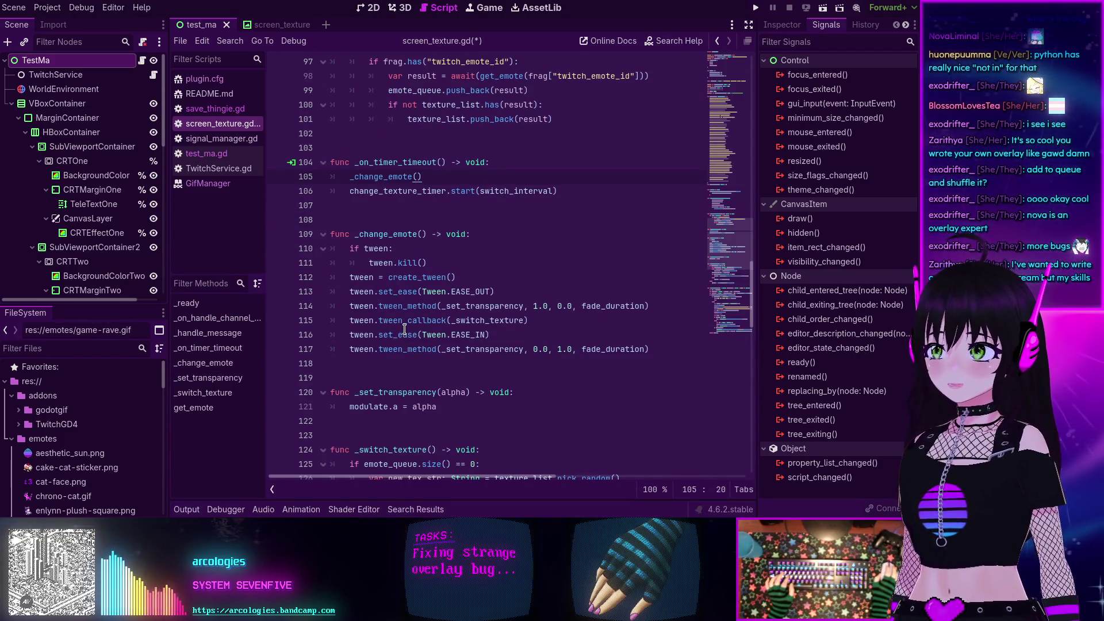
scroll(405, 328, down, 2)
scroll(469, 241, up, 4)
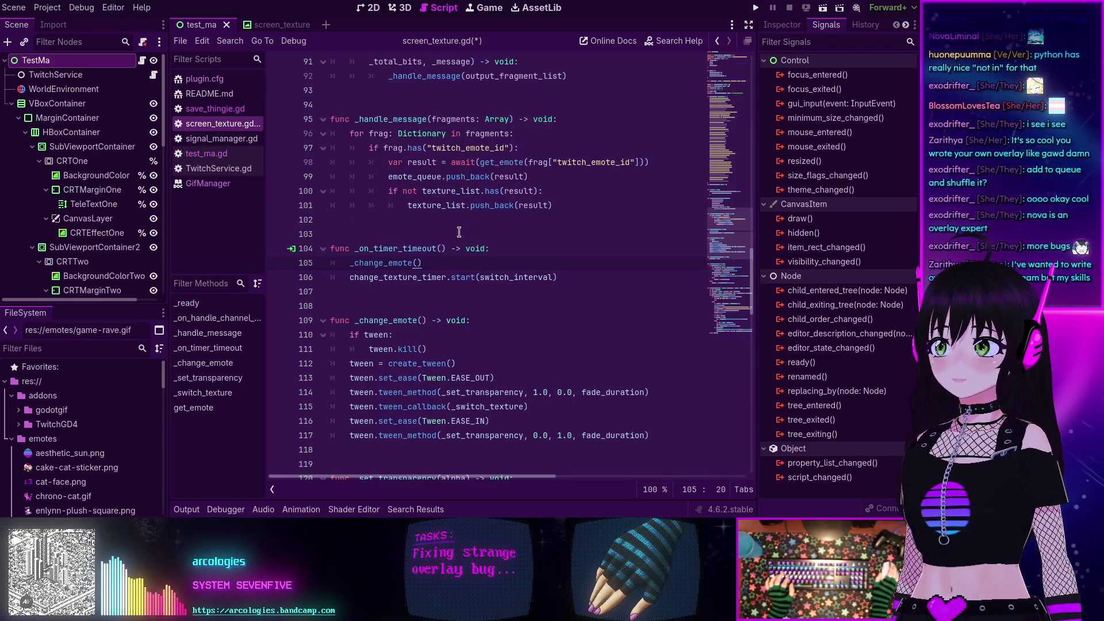
scroll(458, 232, up, 3)
scroll(443, 266, up, 1)
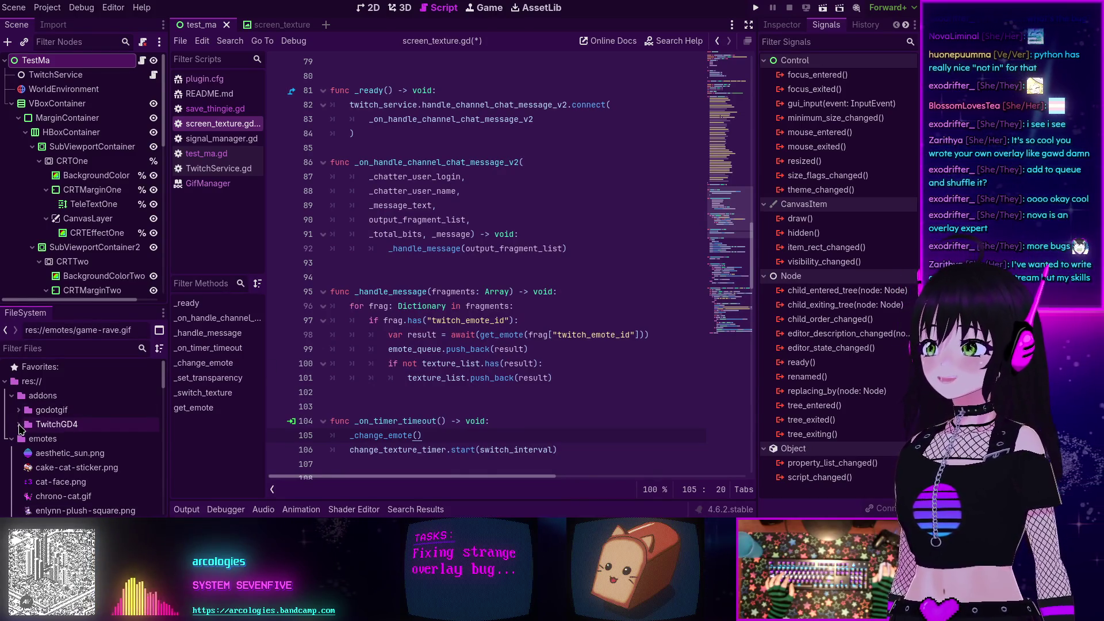
- Expand addons/TwitchGD4 in the FileSystem dock and open its AUTHORS.md
click(19, 424)
scroll(87, 438, down, 1)
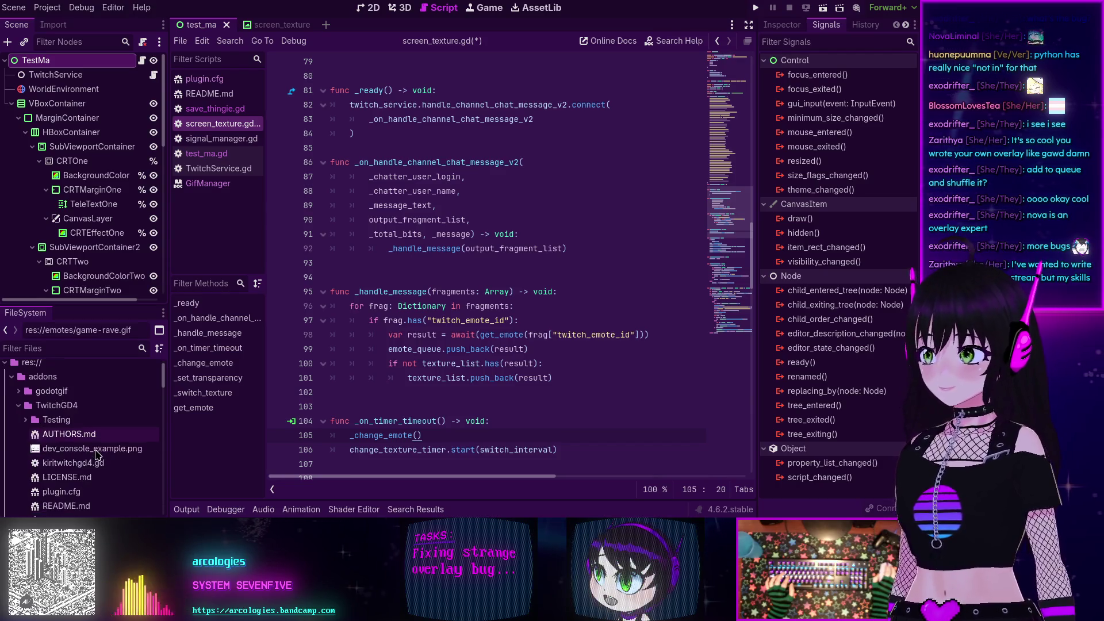
double_click(86, 439)
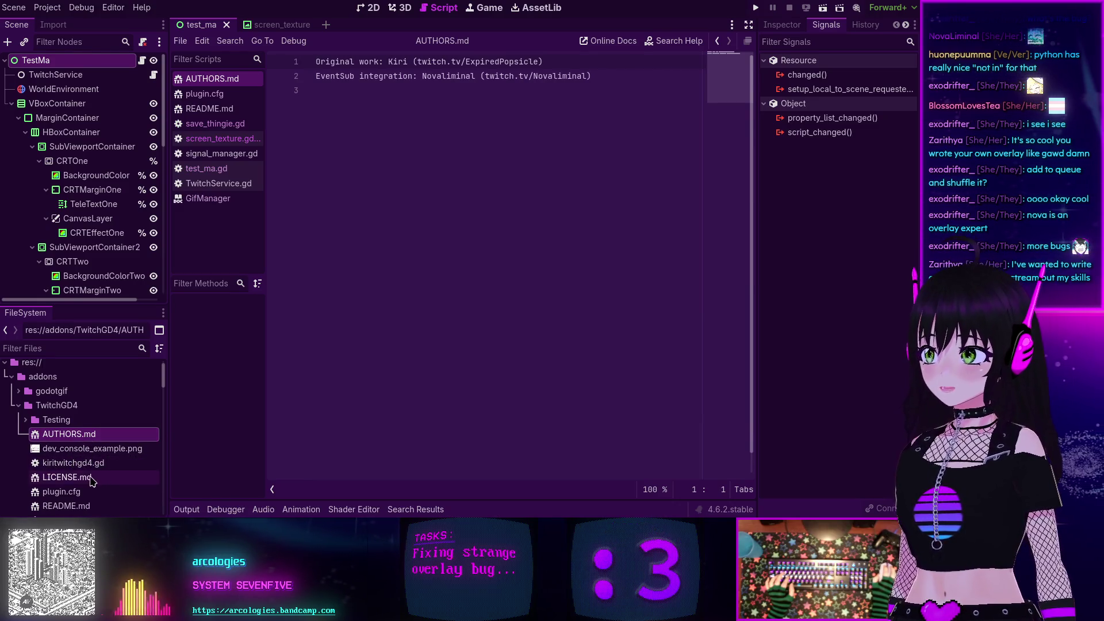
- Open the TwitchGD4 README.md, scroll through its contents, then open the addon's LICENSE.md
double_click(66, 506)
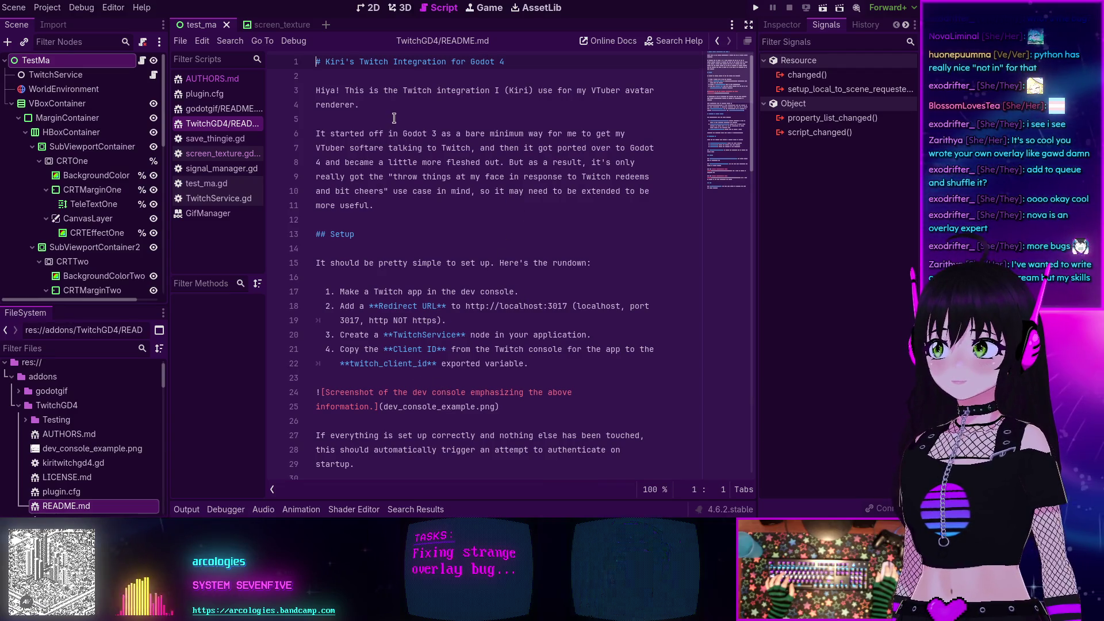
scroll(484, 324, down, 4)
scroll(483, 324, down, 3)
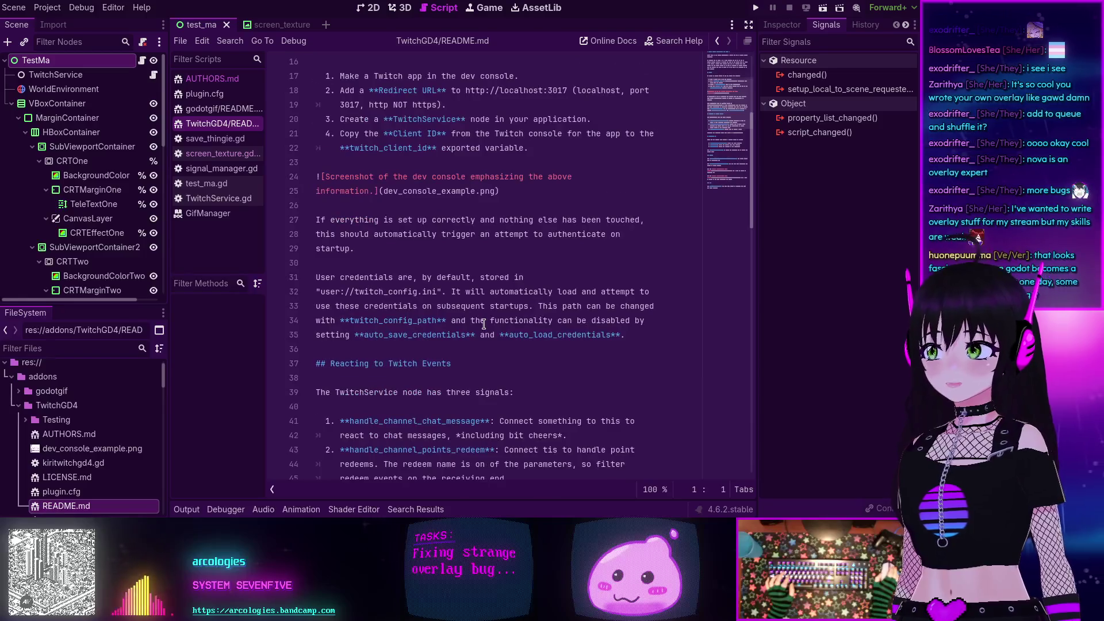
scroll(482, 320, down, 1)
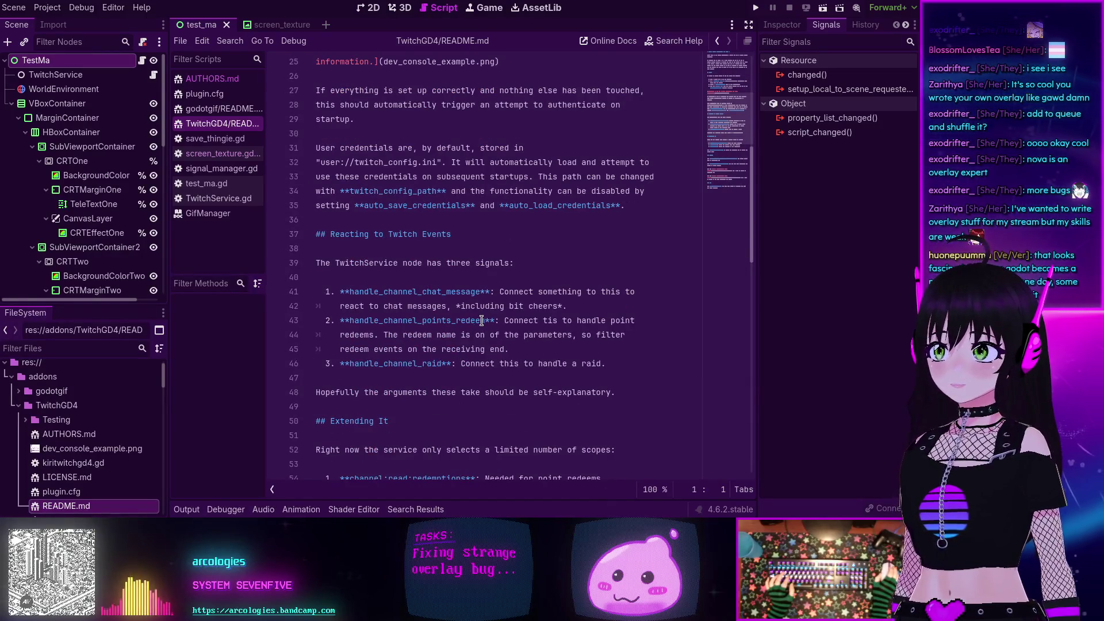
scroll(481, 320, down, 2)
scroll(482, 320, up, 4)
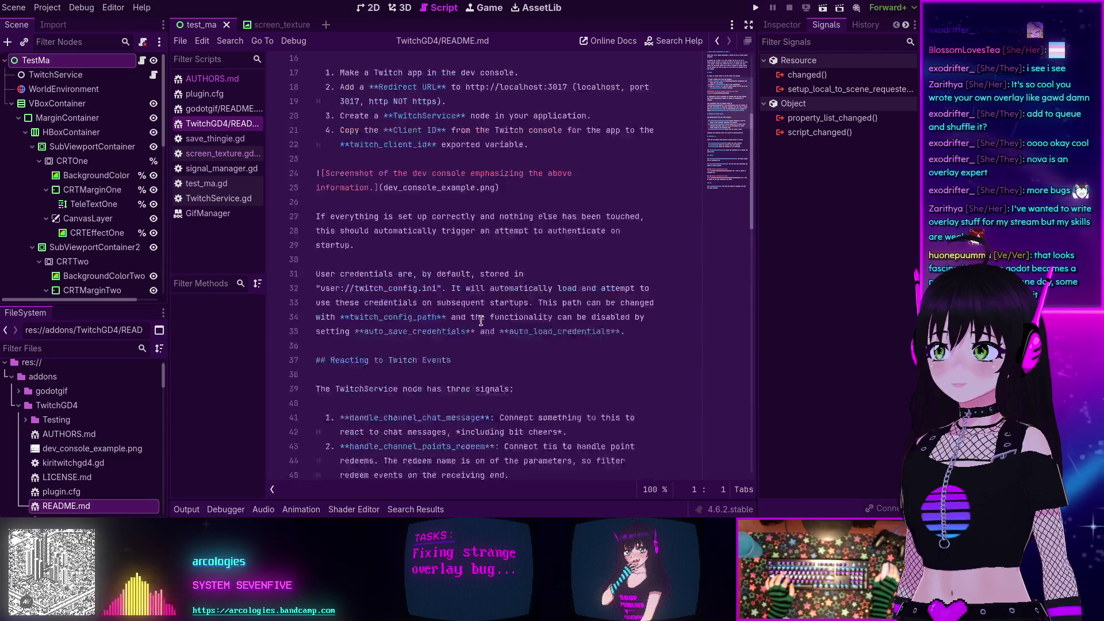
scroll(481, 320, up, 5)
scroll(79, 471, down, 4)
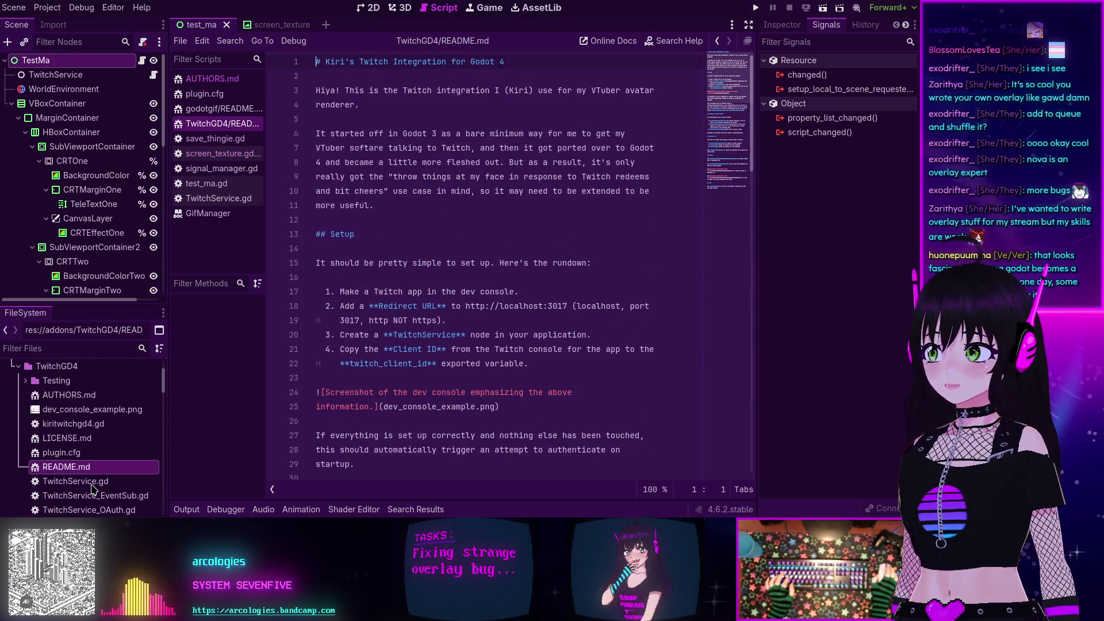
double_click(63, 419)
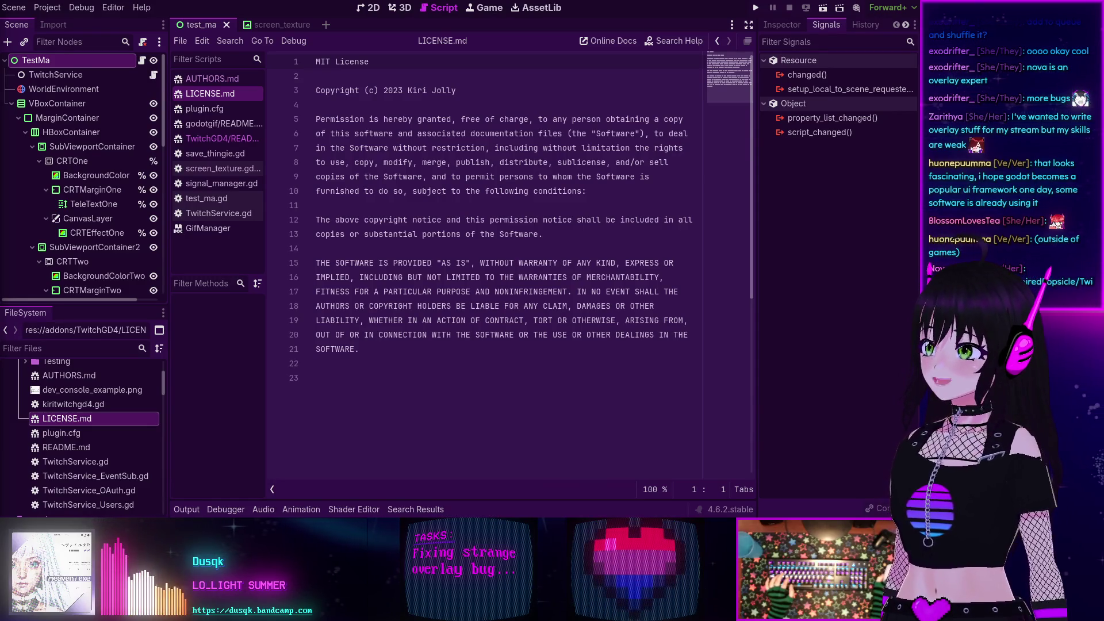
- Reopen AUTHORS.md and highlight the EventSub integration credit on line 2
double_click(83, 377)
drag(368, 79, 362, 166)
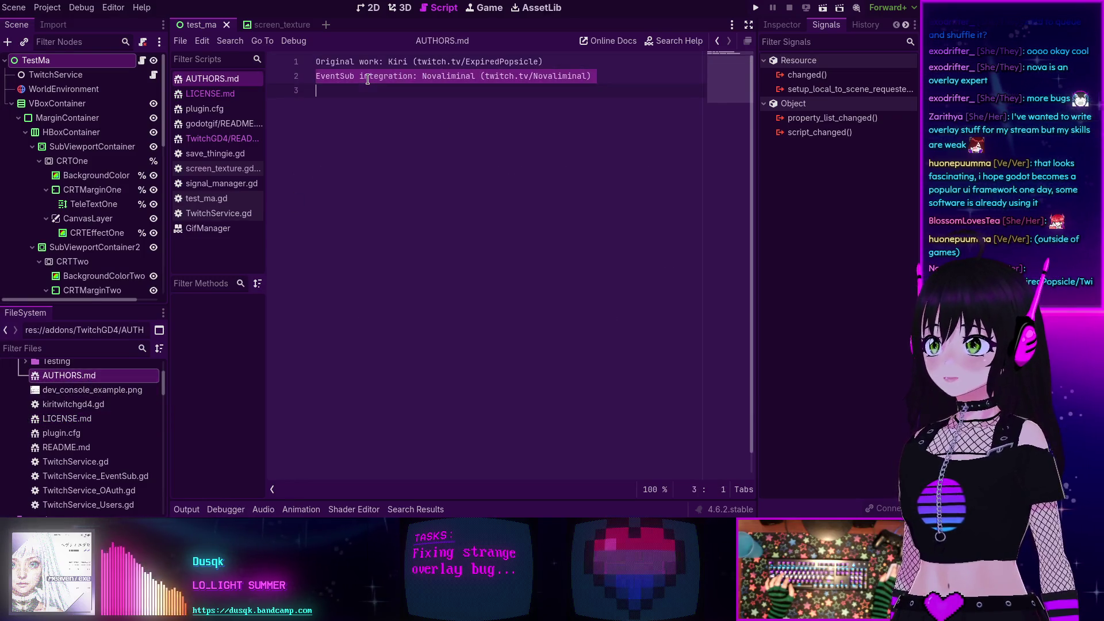
click(361, 172)
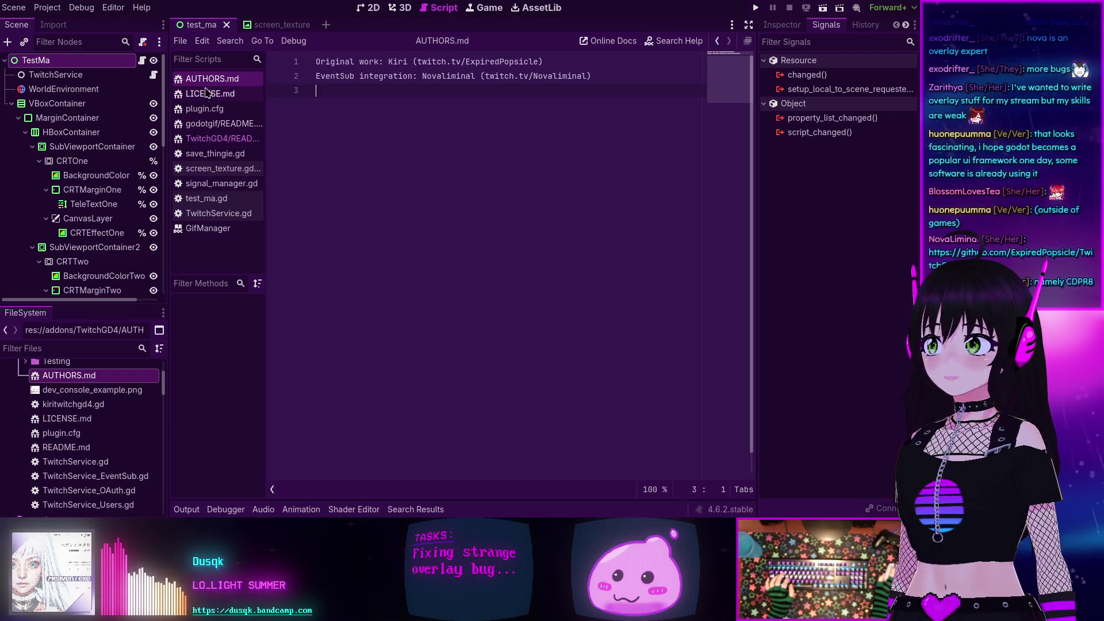
- Close the TwitchGD4 README, GifManager, the other README, plugin.cfg, LICENSE.md and AUTHORS.md from the script list
click(206, 139)
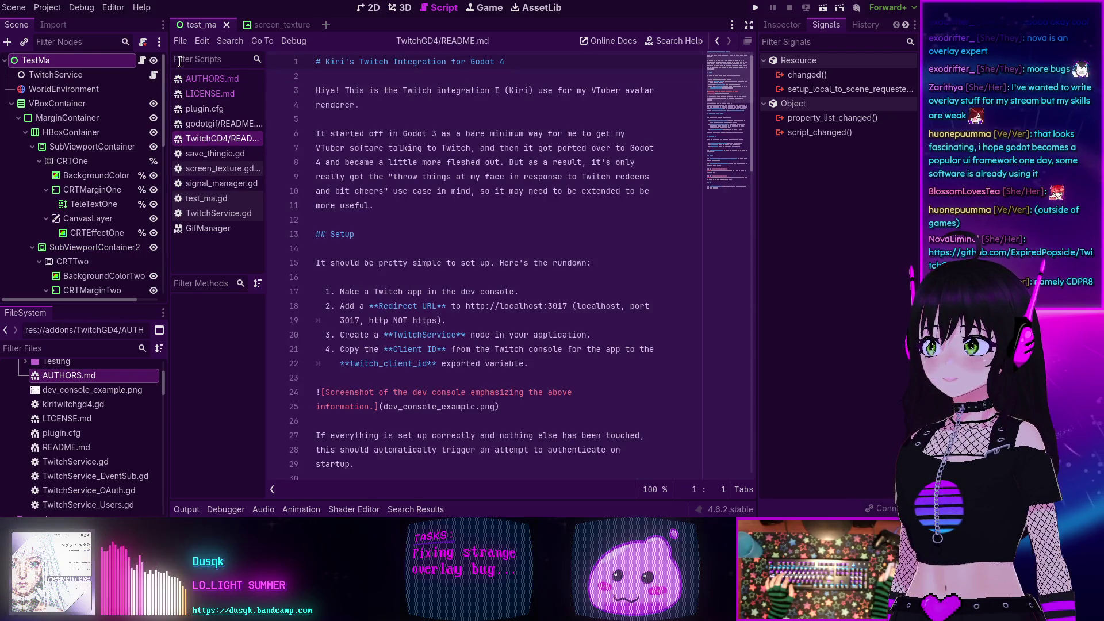
middle_click(213, 138)
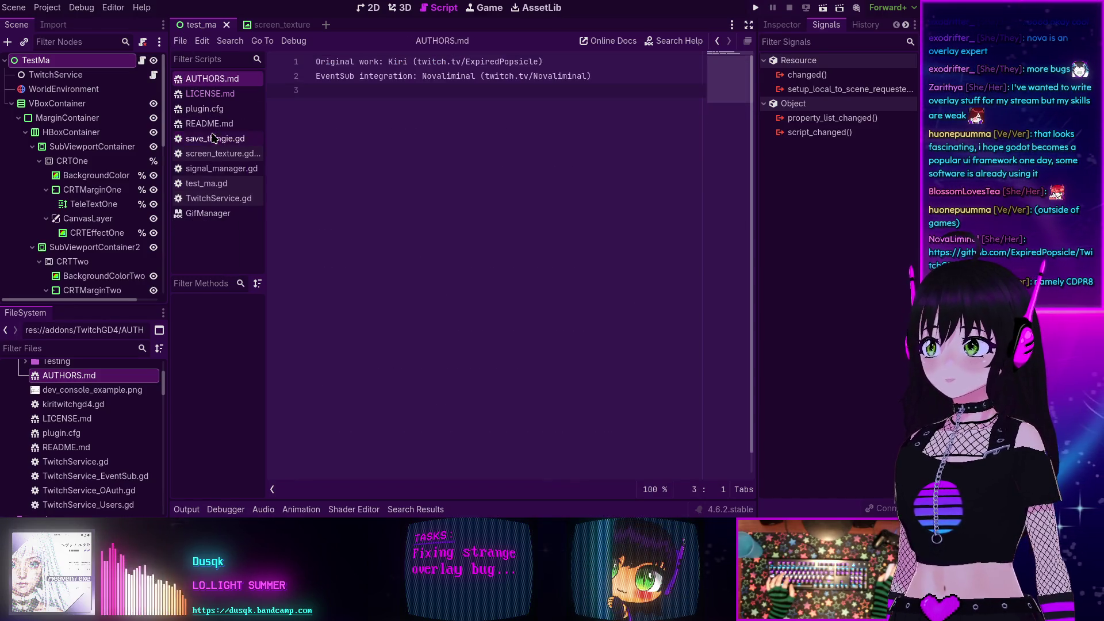
middle_click(208, 214)
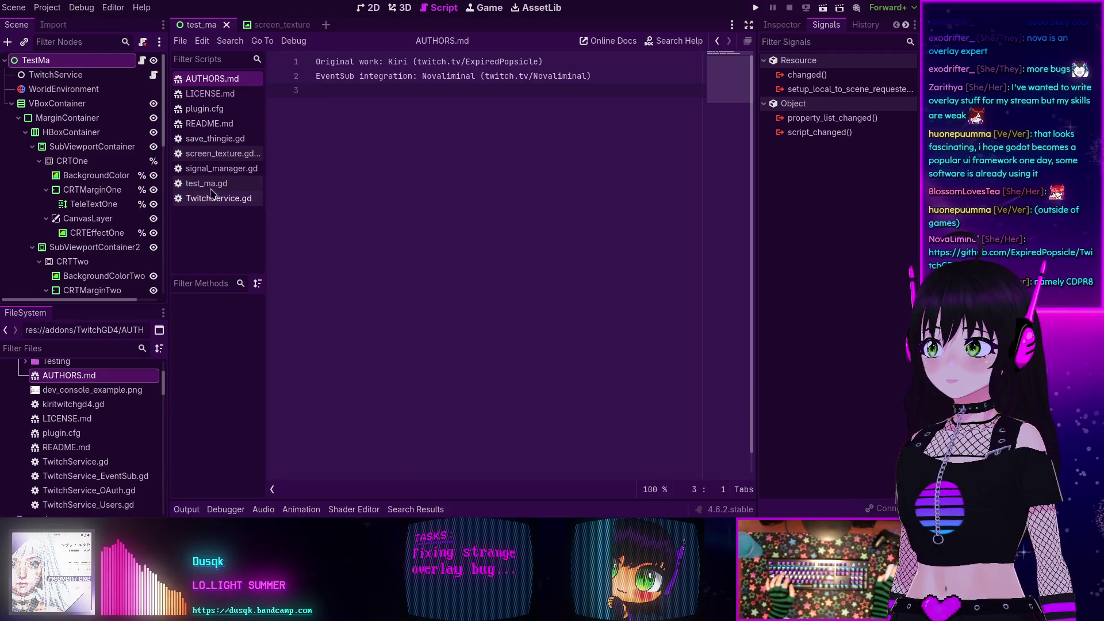
middle_click(207, 124)
middle_click(207, 110)
middle_click(208, 95)
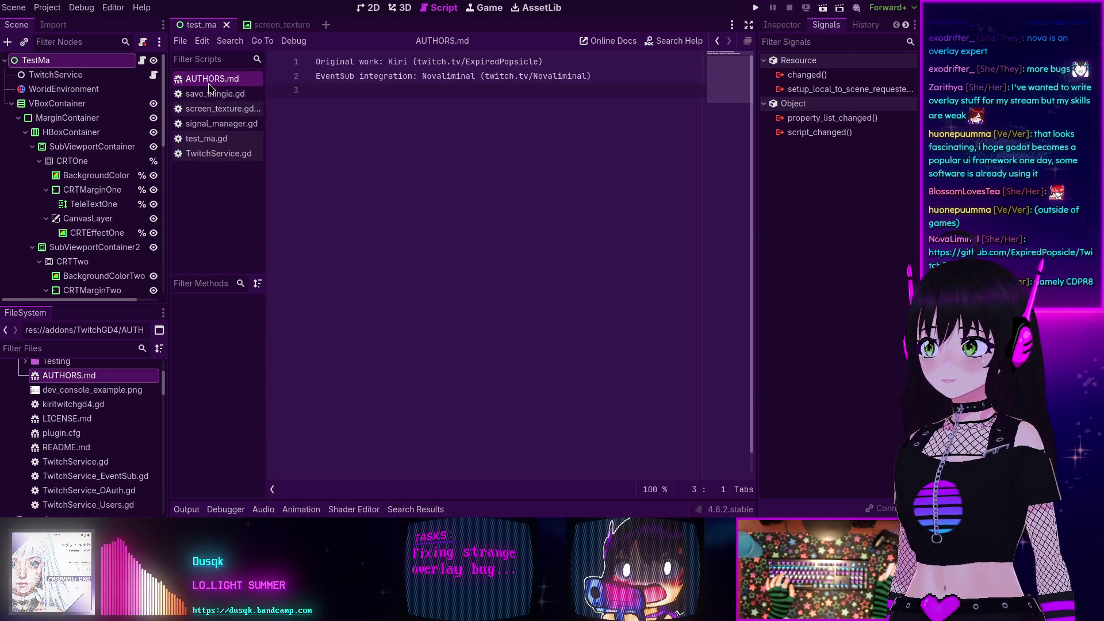
middle_click(208, 80)
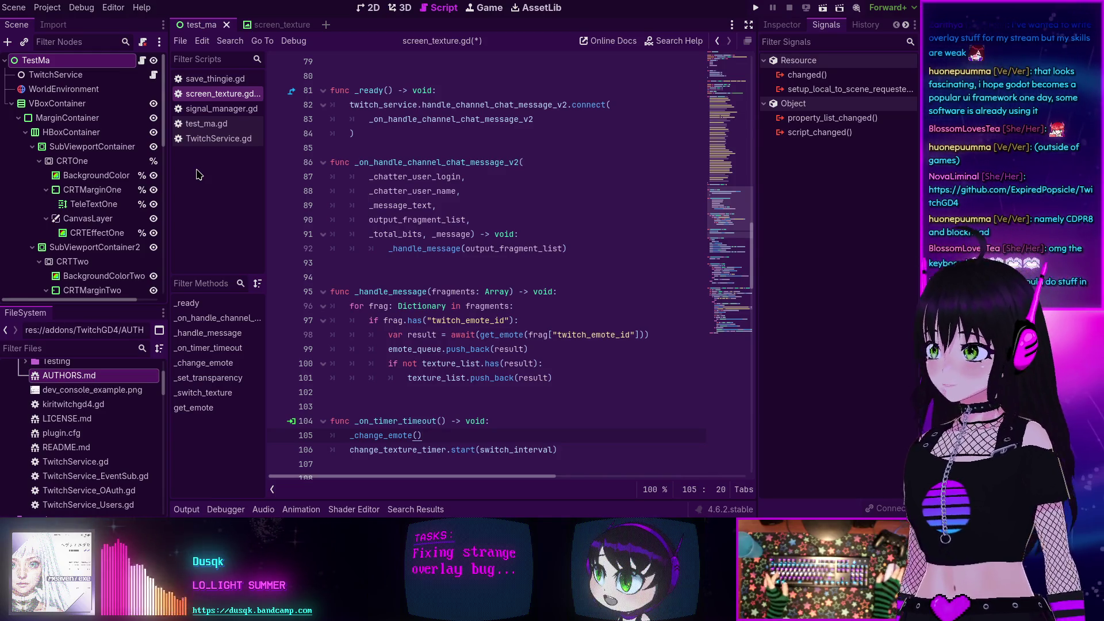
scroll(451, 314, down, 4)
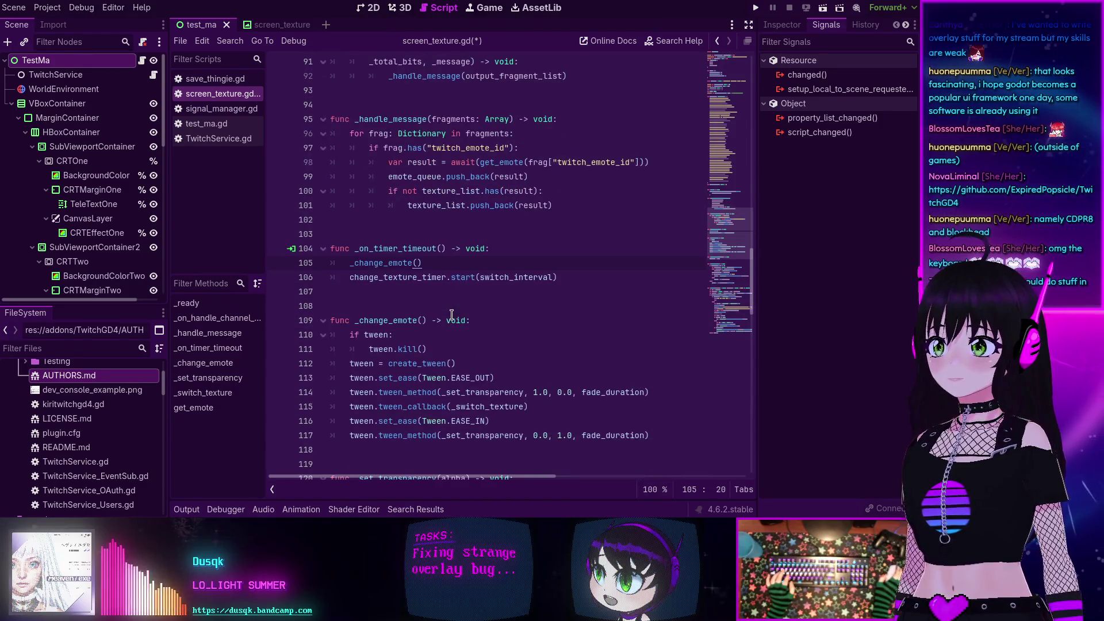
scroll(451, 314, up, 14)
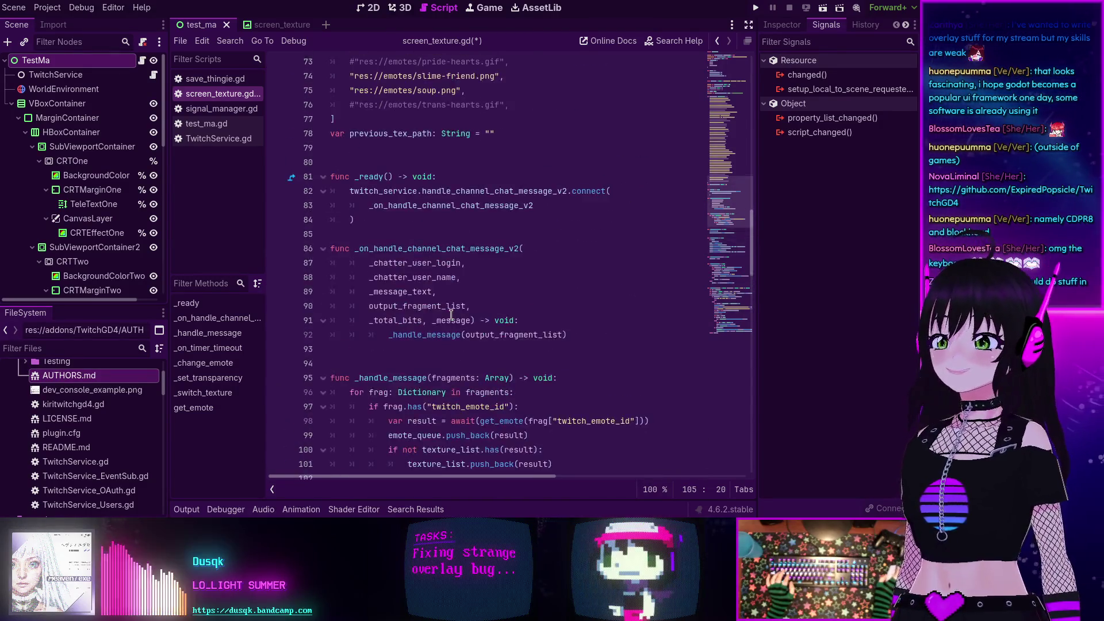
scroll(451, 315, up, 9)
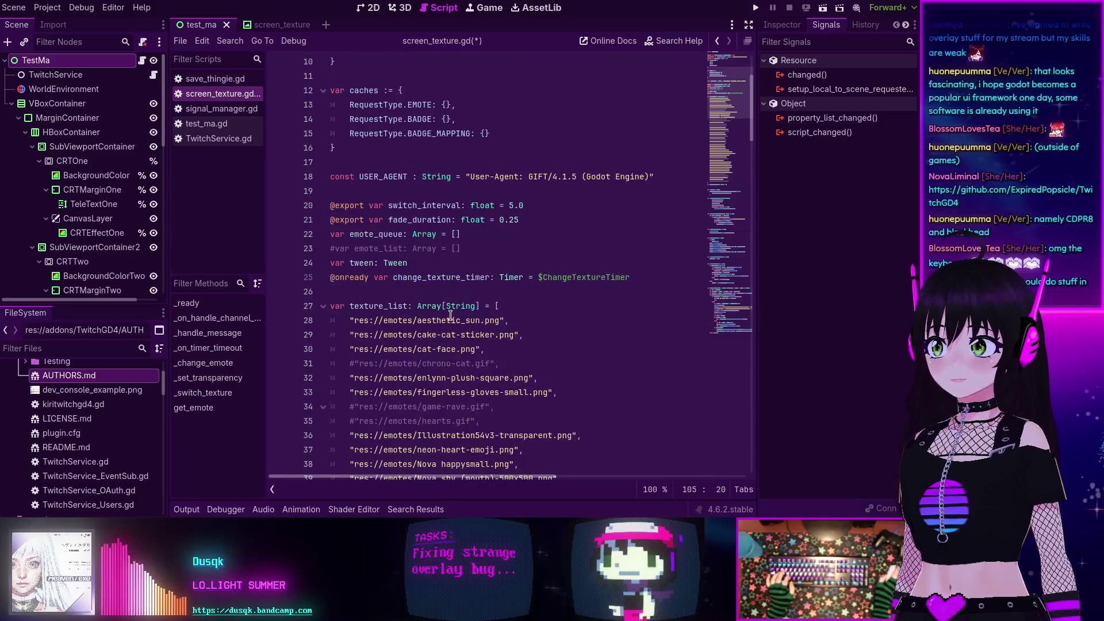
scroll(451, 315, down, 8)
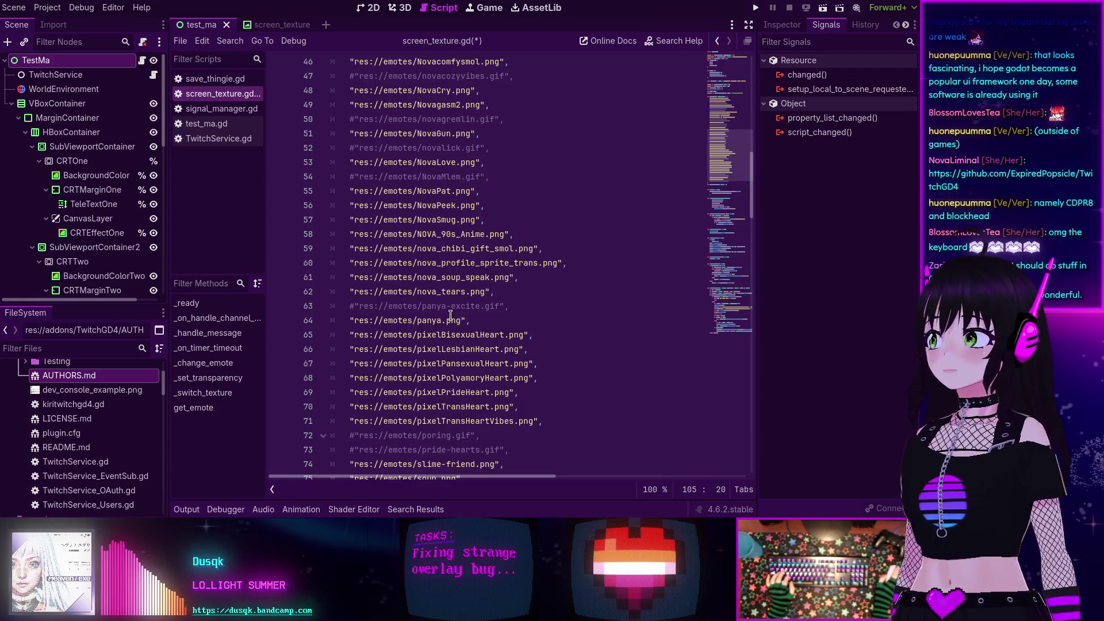
scroll(450, 315, down, 2)
scroll(443, 334, up, 5)
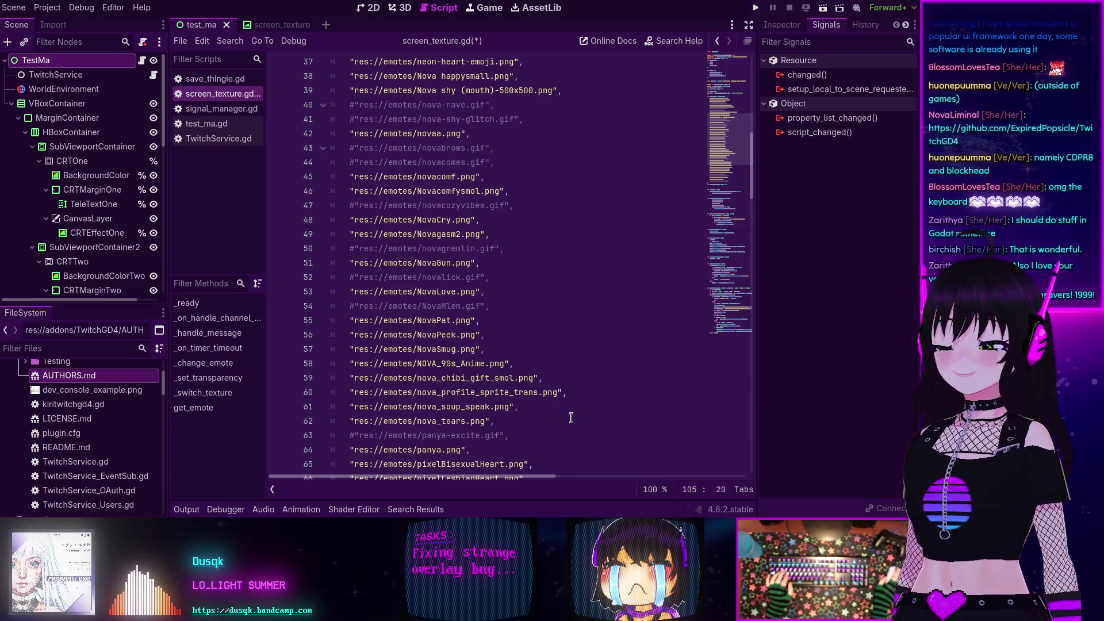
scroll(606, 416, down, 10)
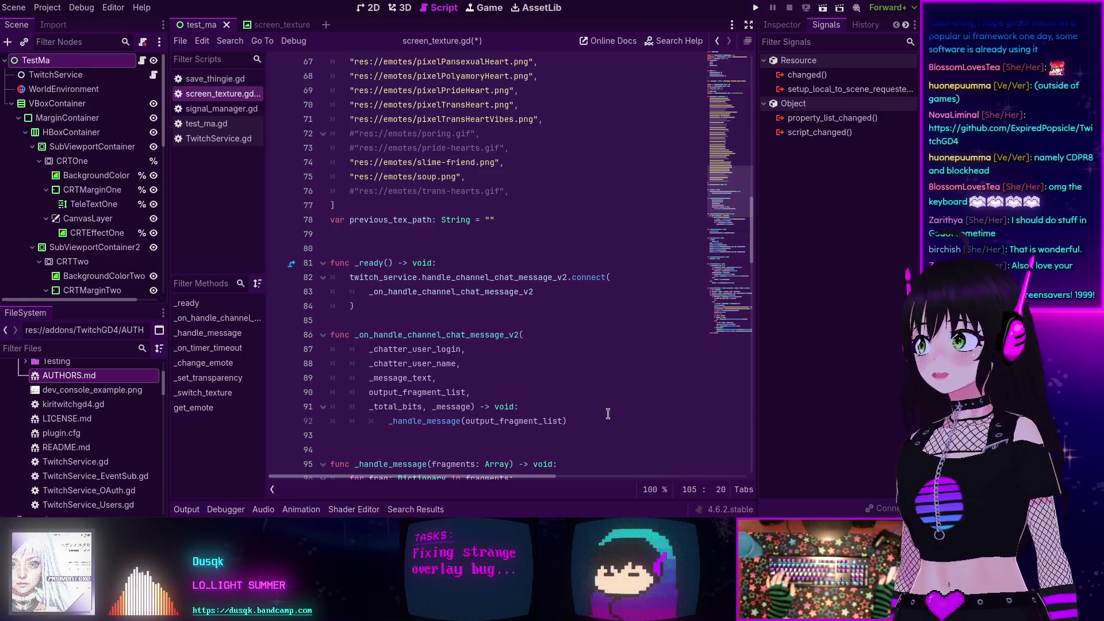
scroll(608, 413, down, 9)
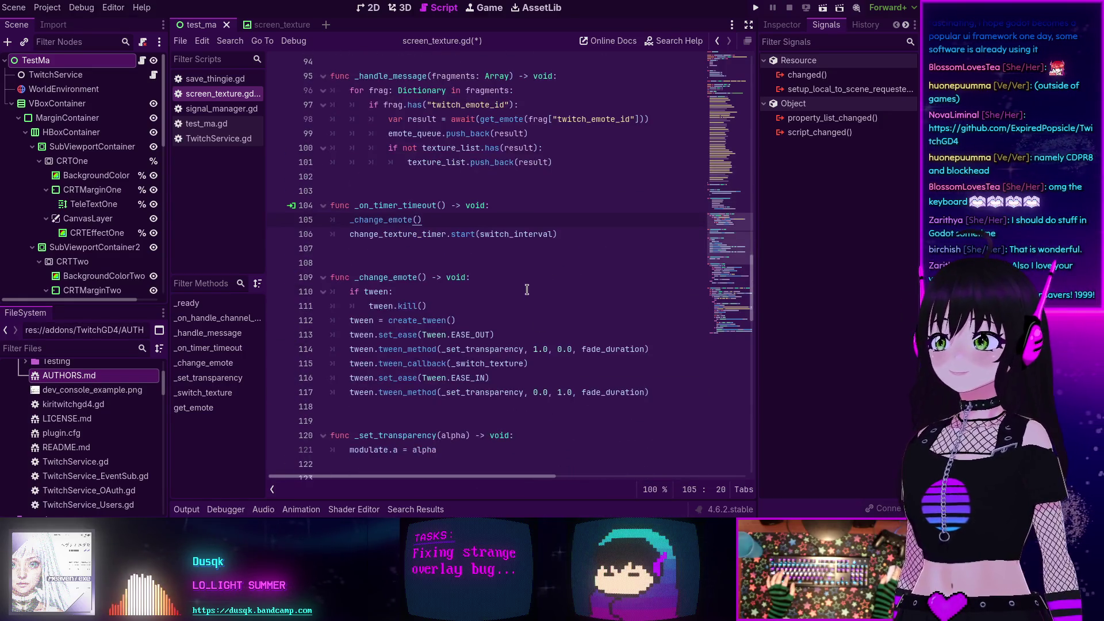
scroll(379, 248, down, 4)
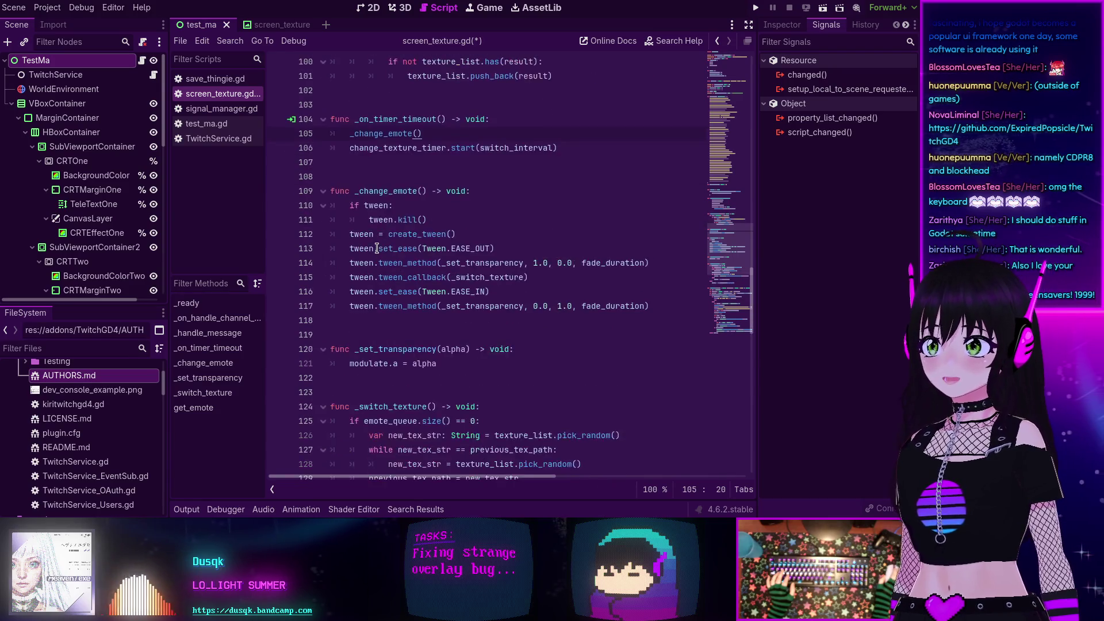
scroll(378, 248, down, 2)
scroll(379, 248, up, 3)
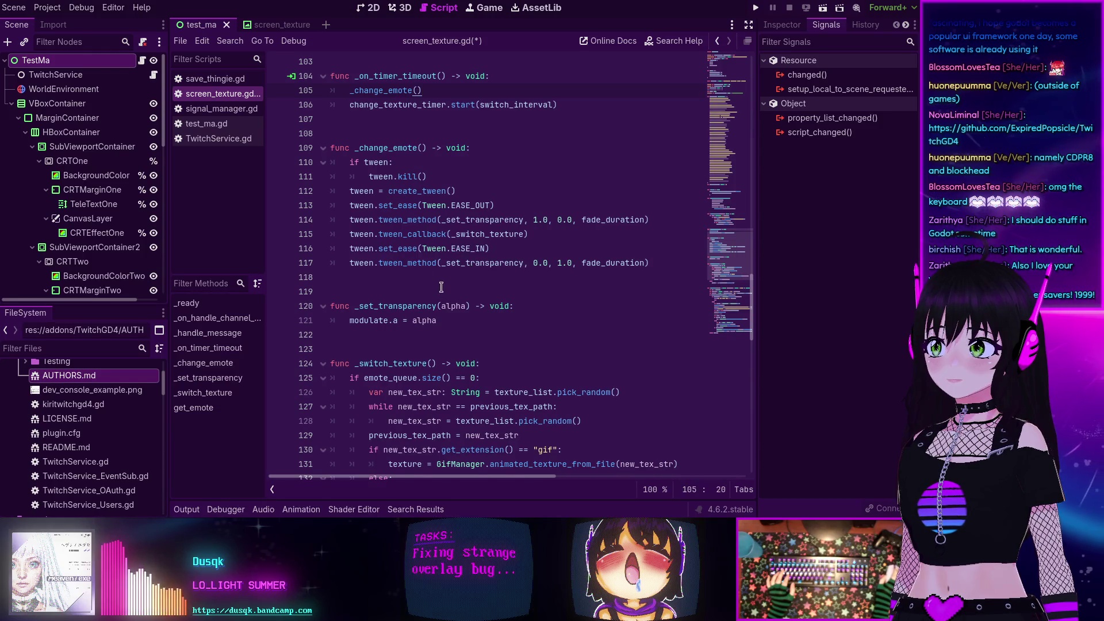
scroll(441, 287, down, 2)
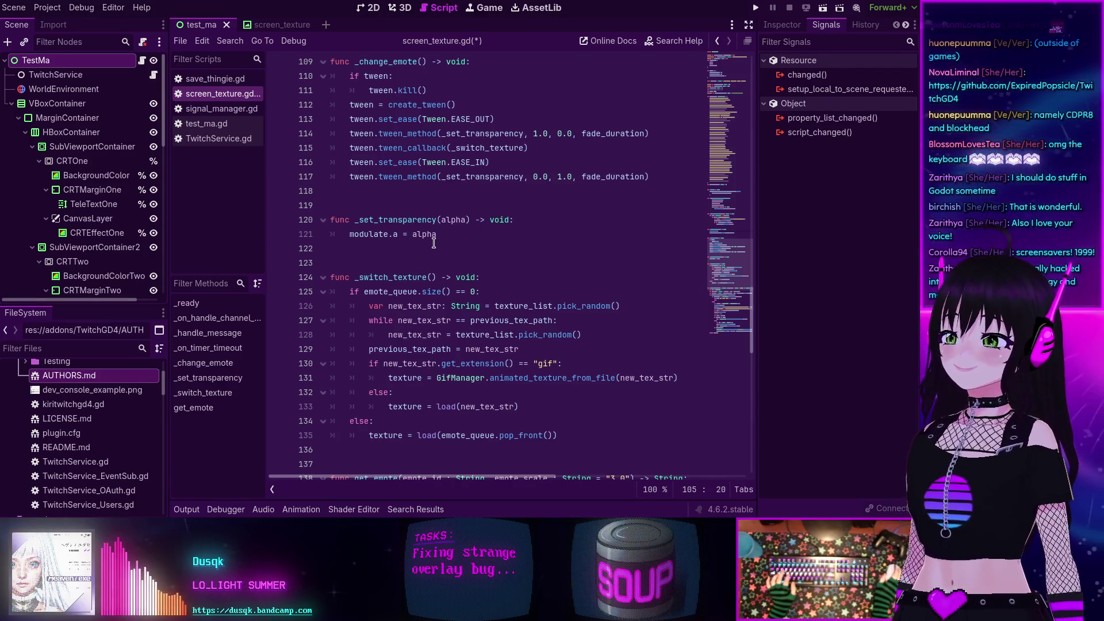
scroll(433, 244, up, 8)
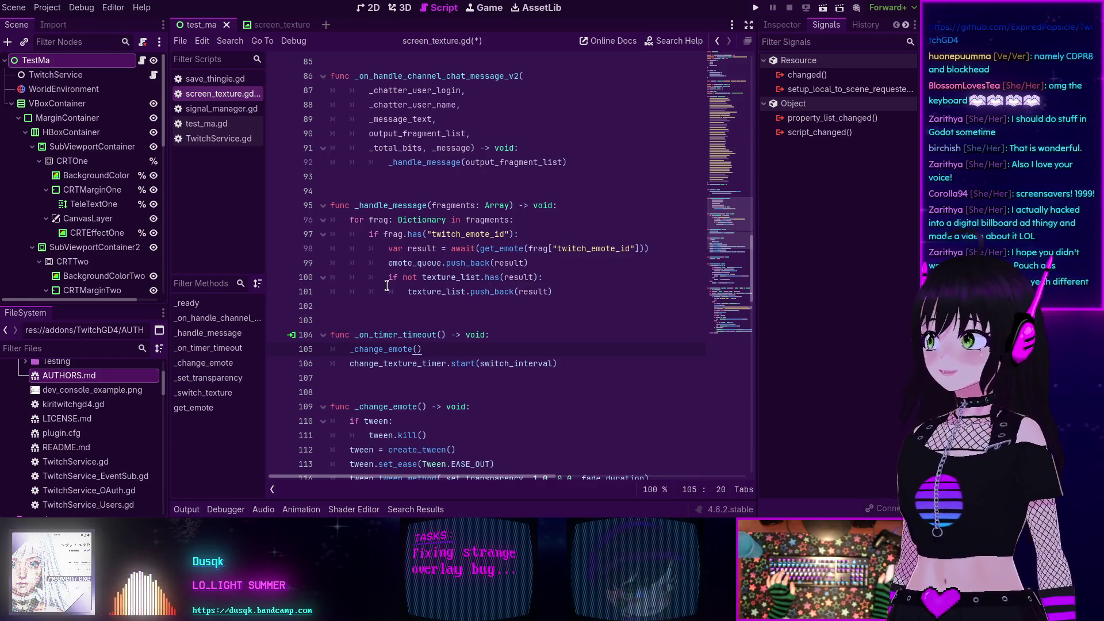
scroll(376, 282, up, 11)
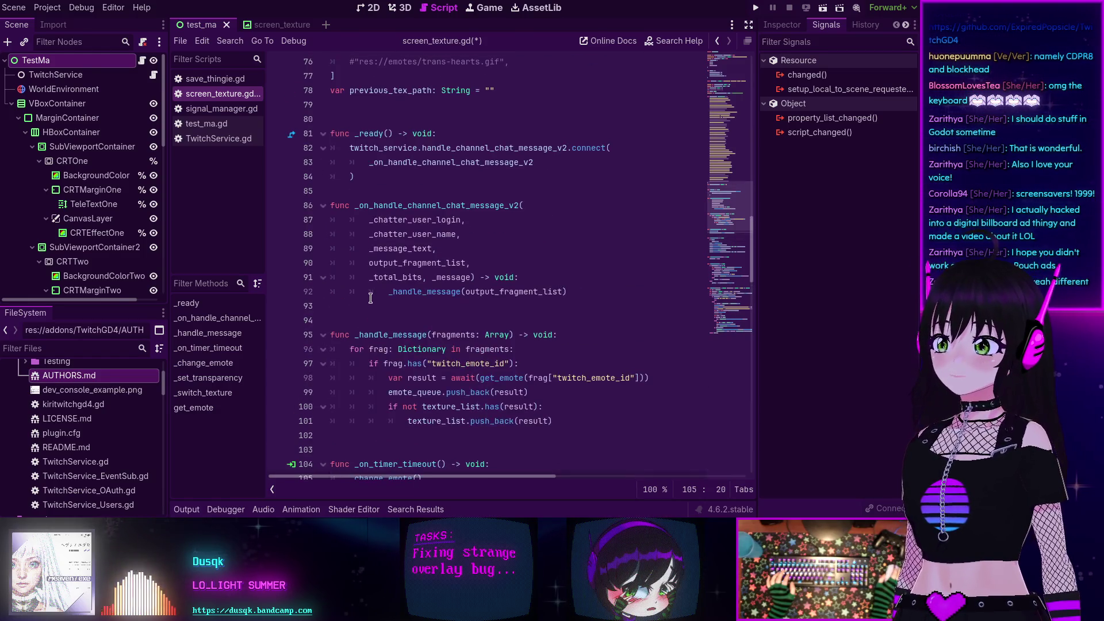
scroll(371, 297, up, 11)
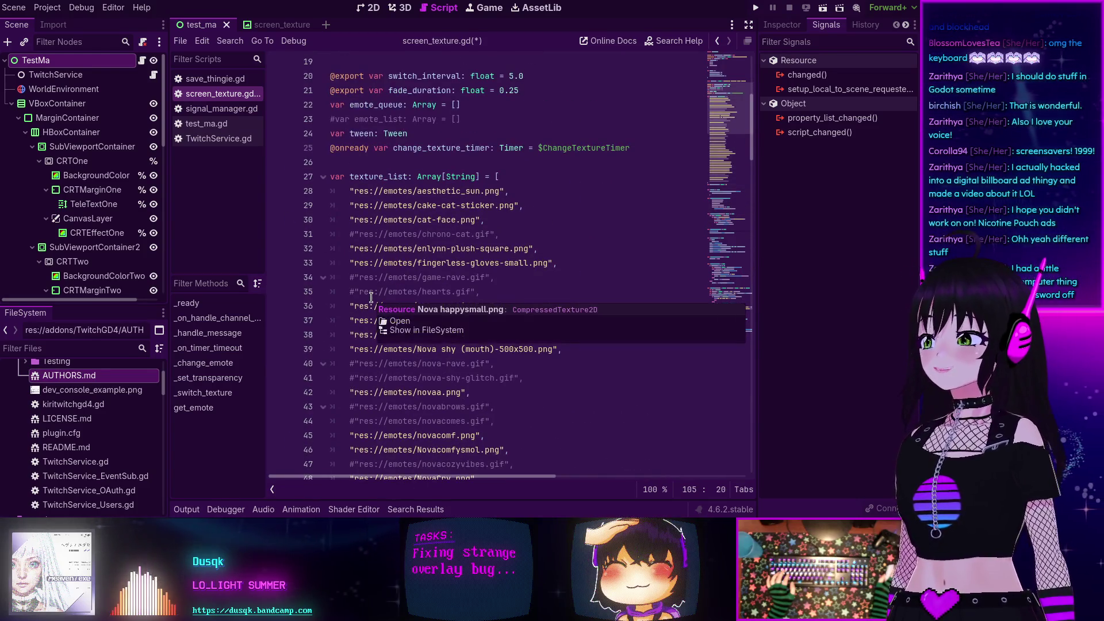
scroll(371, 298, down, 1)
scroll(371, 297, down, 12)
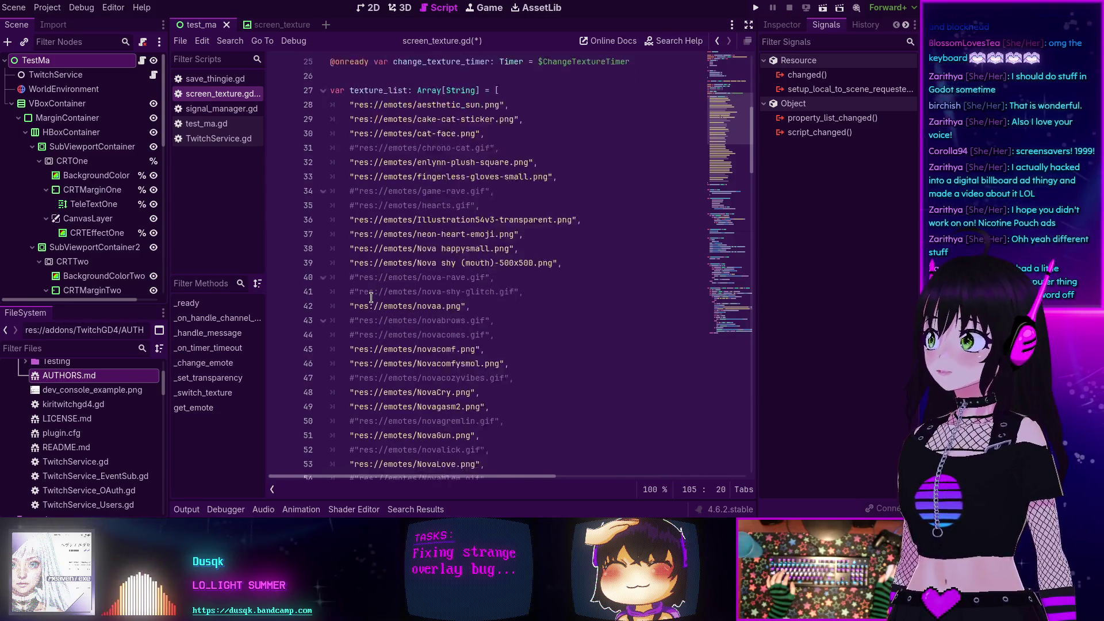
scroll(371, 297, down, 3)
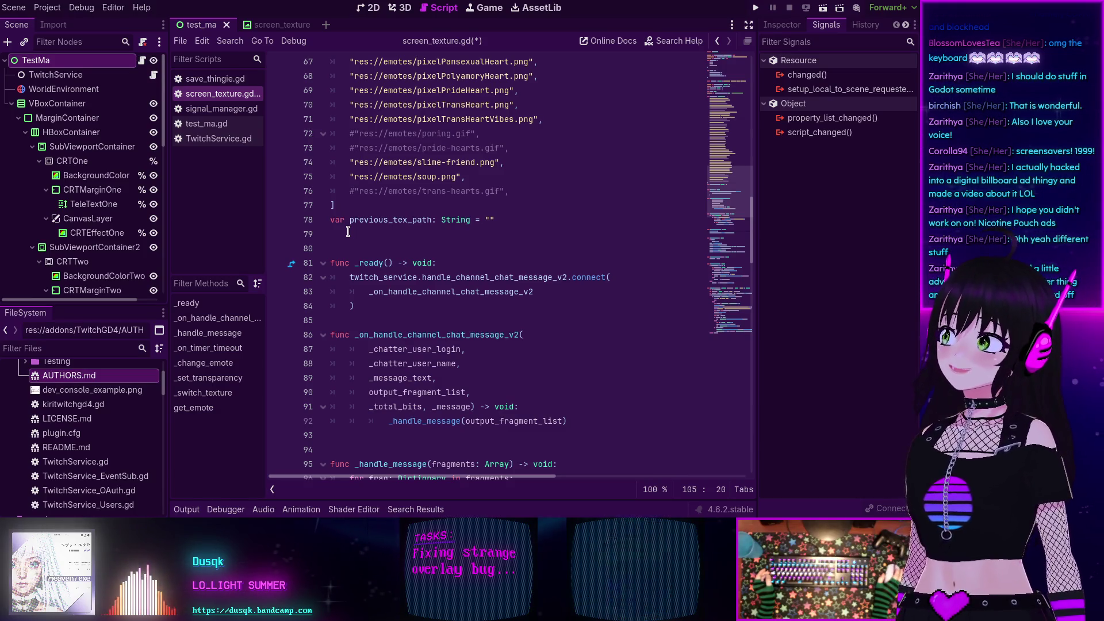
scroll(375, 231, down, 1)
mouse_move(374, 231)
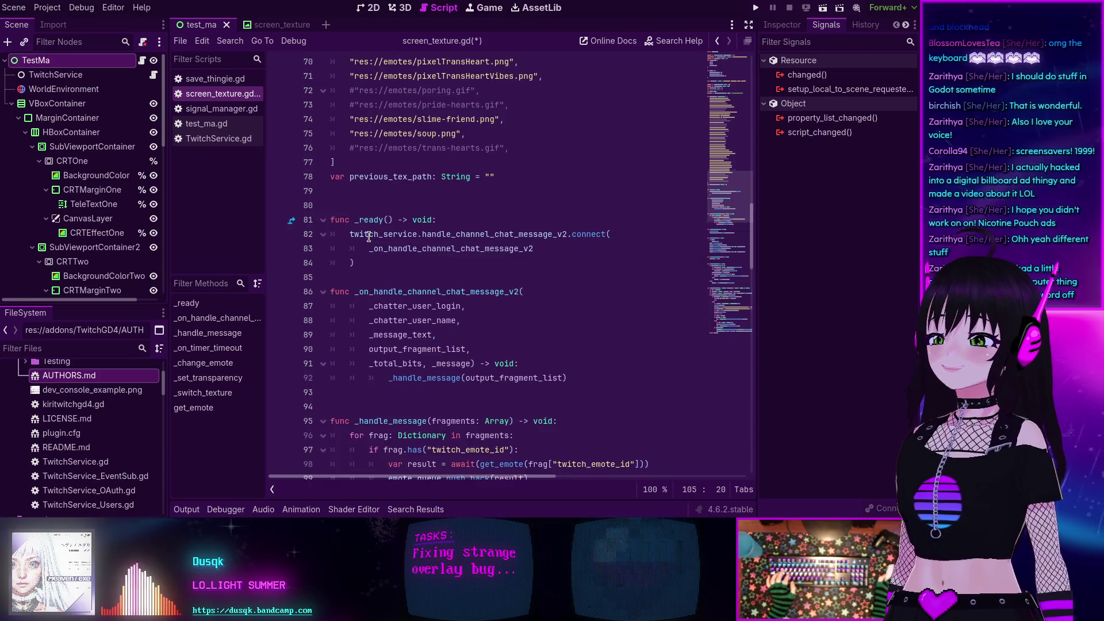
scroll(377, 236, up, 4)
scroll(376, 242, up, 18)
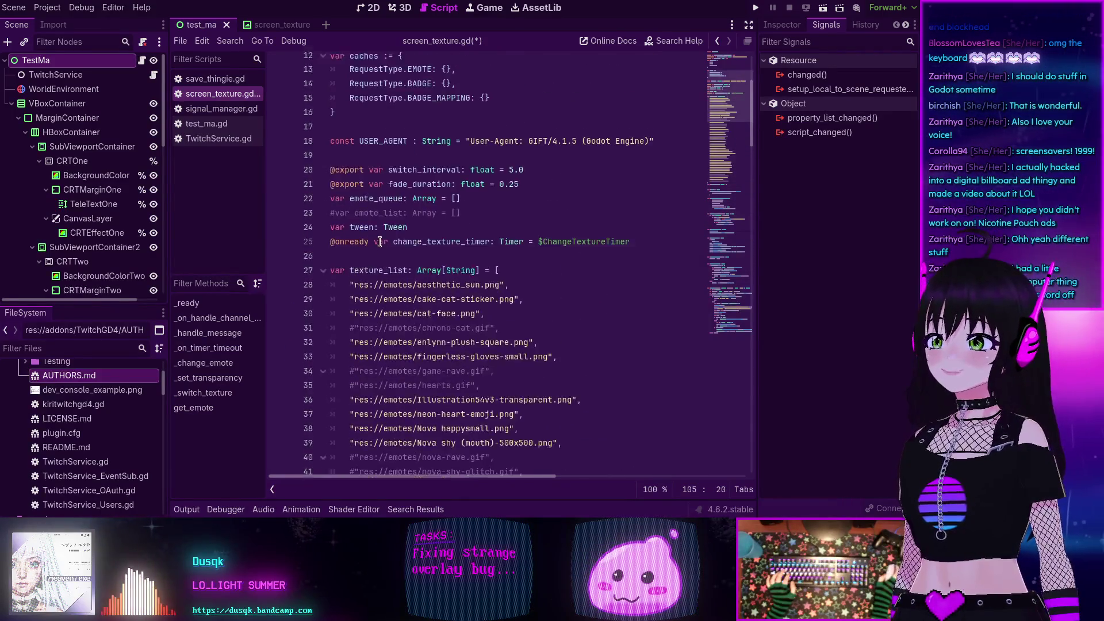
scroll(379, 241, up, 1)
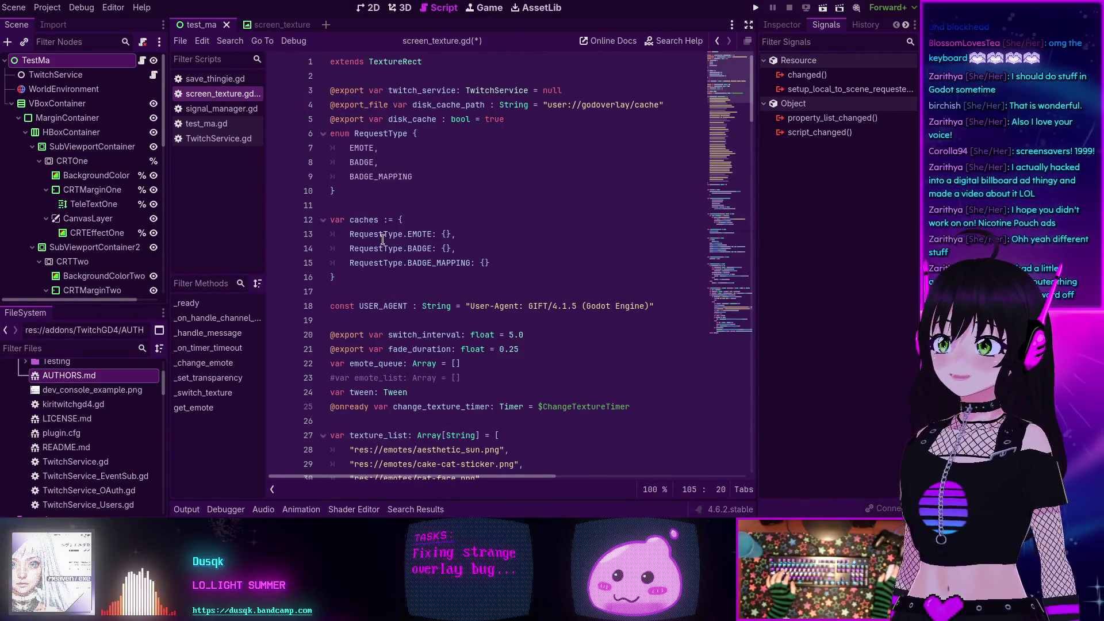
scroll(382, 239, down, 19)
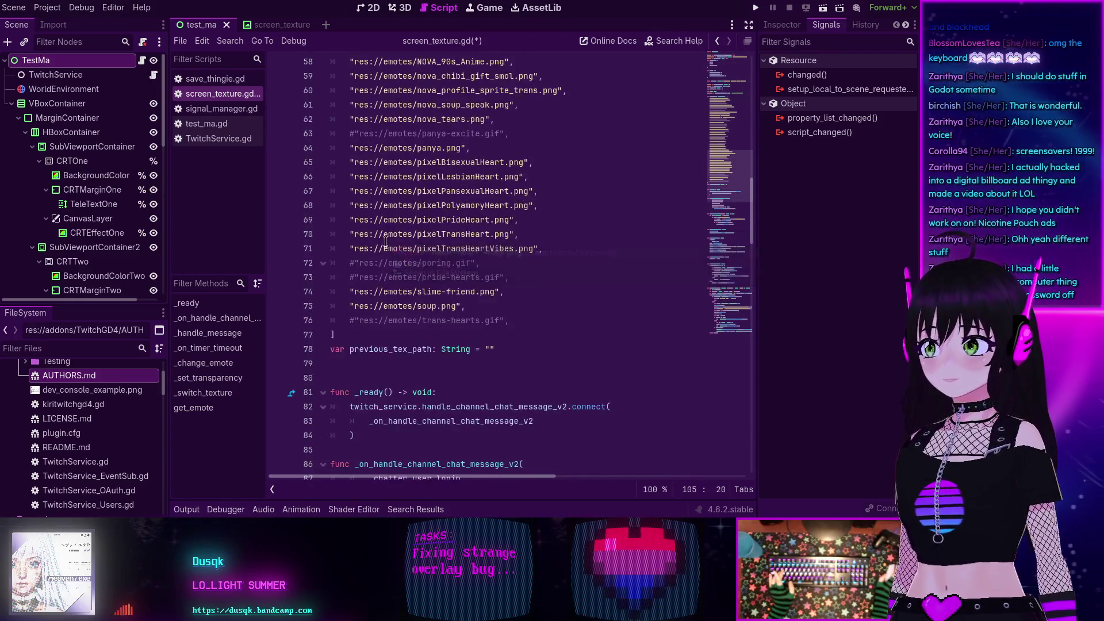
scroll(385, 241, down, 4)
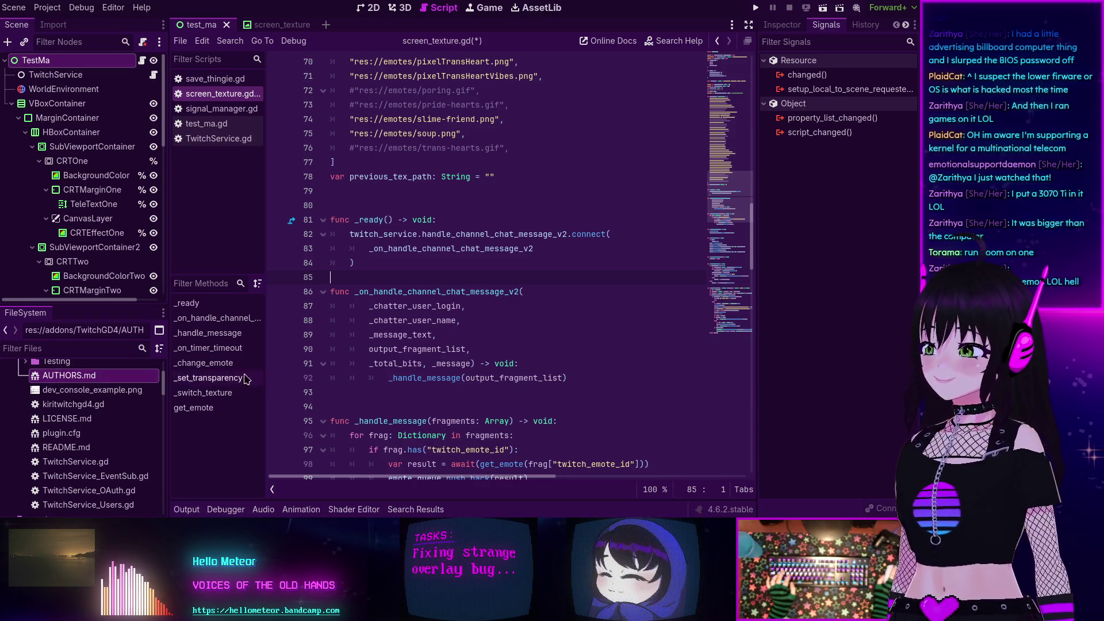
click(459, 265)
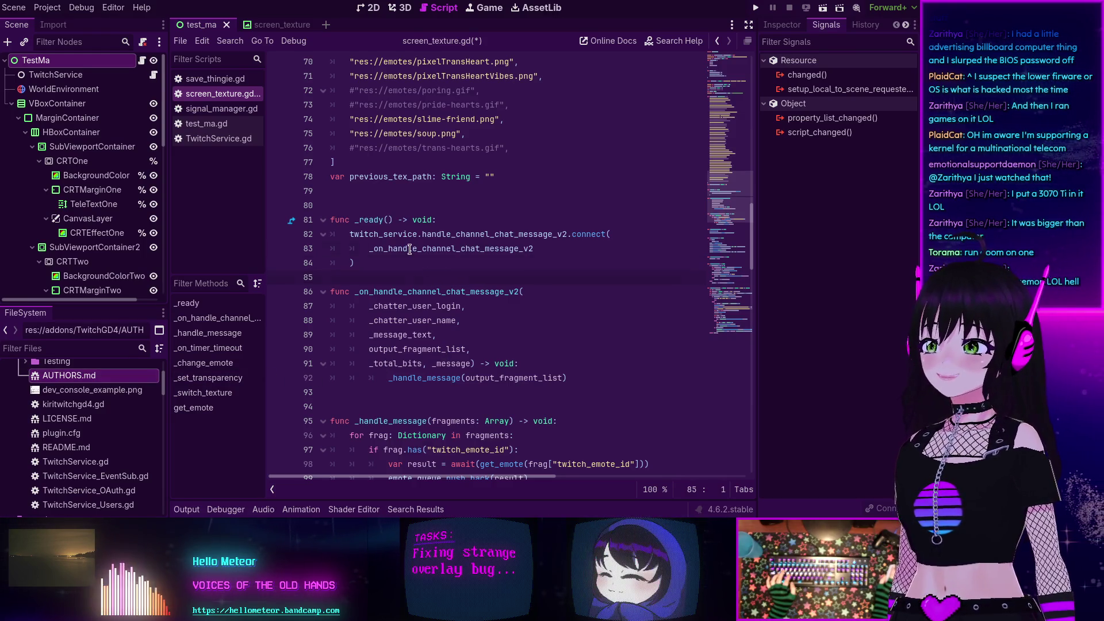
- Review the _handle_message function, checking the blank lines 103 and 108
scroll(372, 190, up, 5)
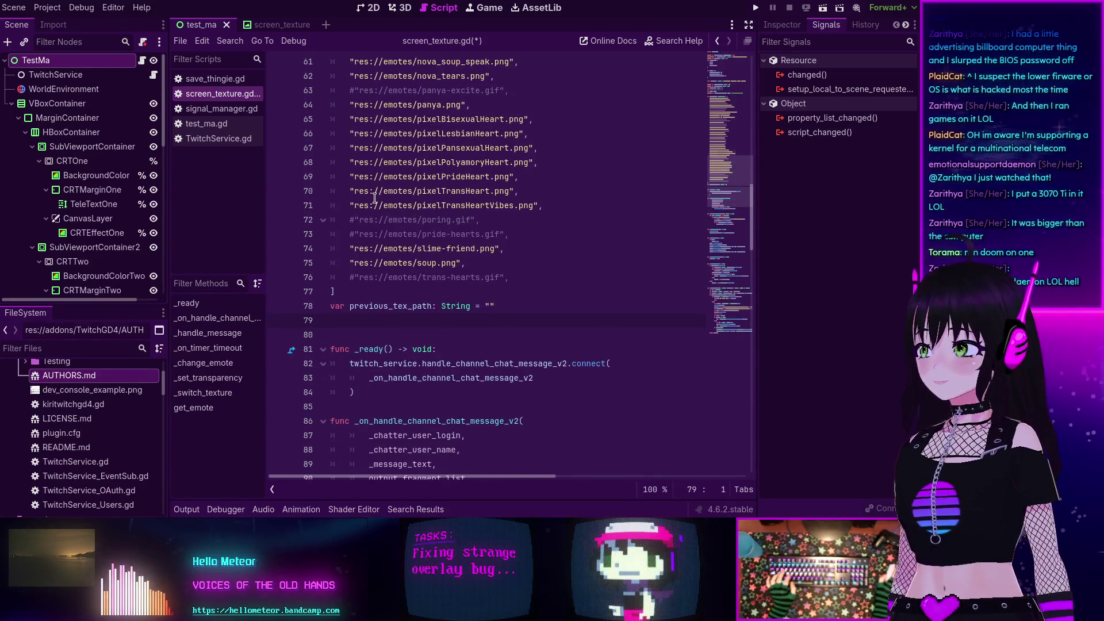
scroll(372, 194, up, 3)
scroll(374, 198, down, 6)
scroll(375, 197, down, 7)
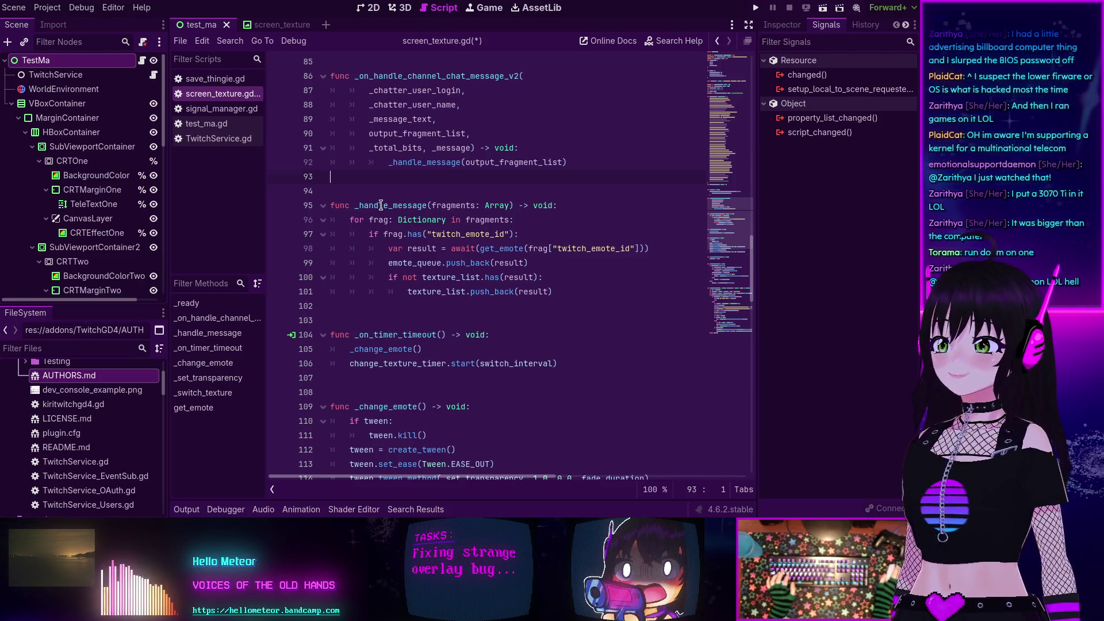
scroll(362, 259, down, 1)
click(356, 276)
scroll(356, 276, down, 3)
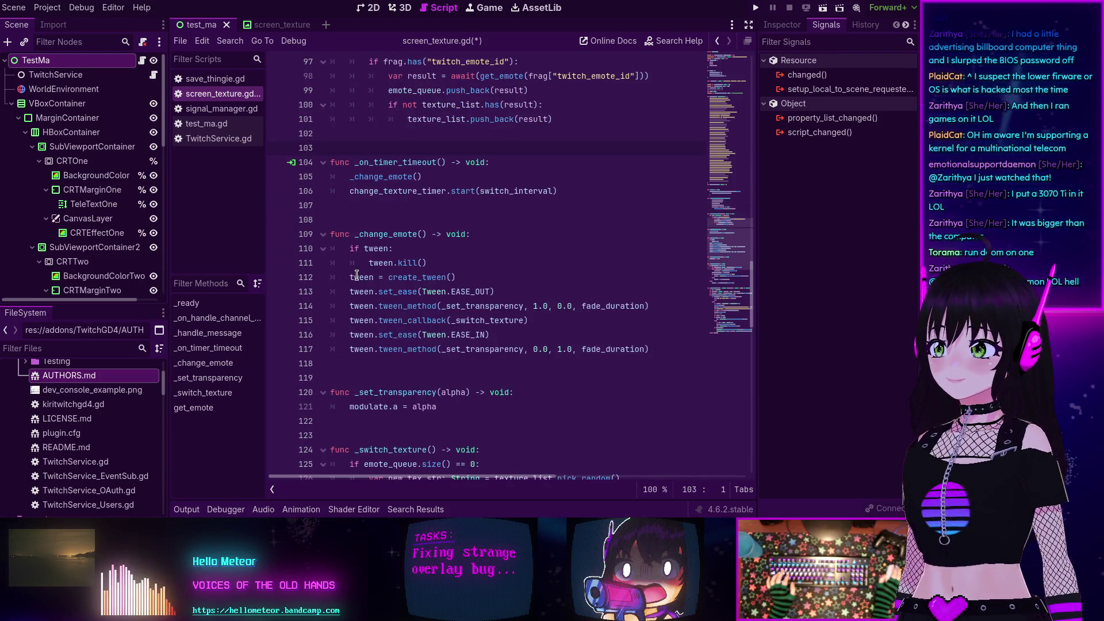
click(350, 220)
scroll(349, 238, down, 3)
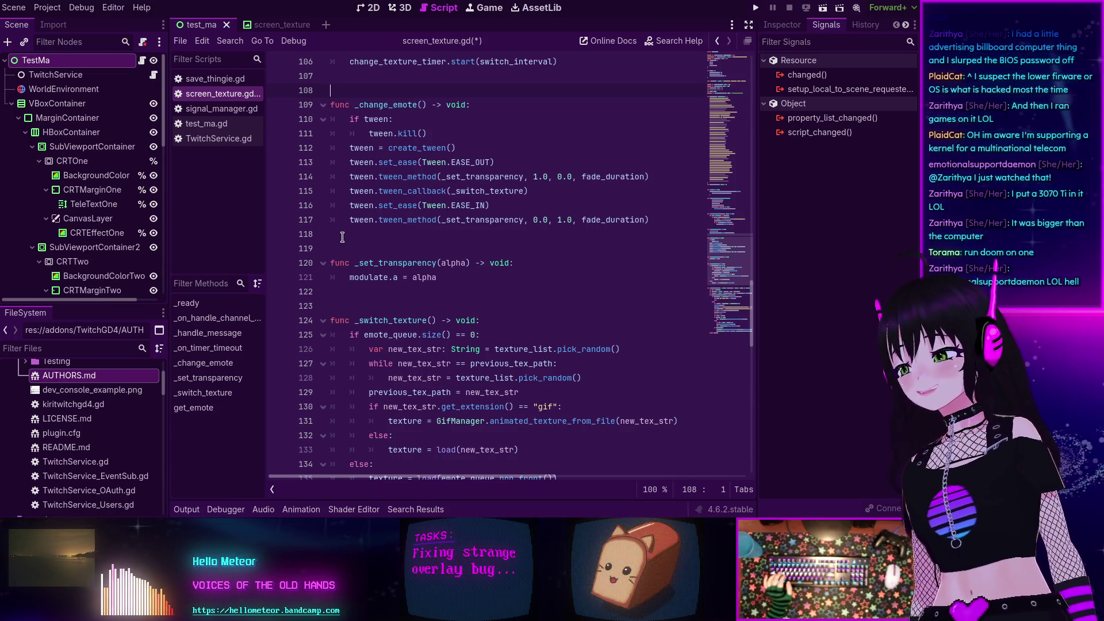
scroll(342, 237, up, 15)
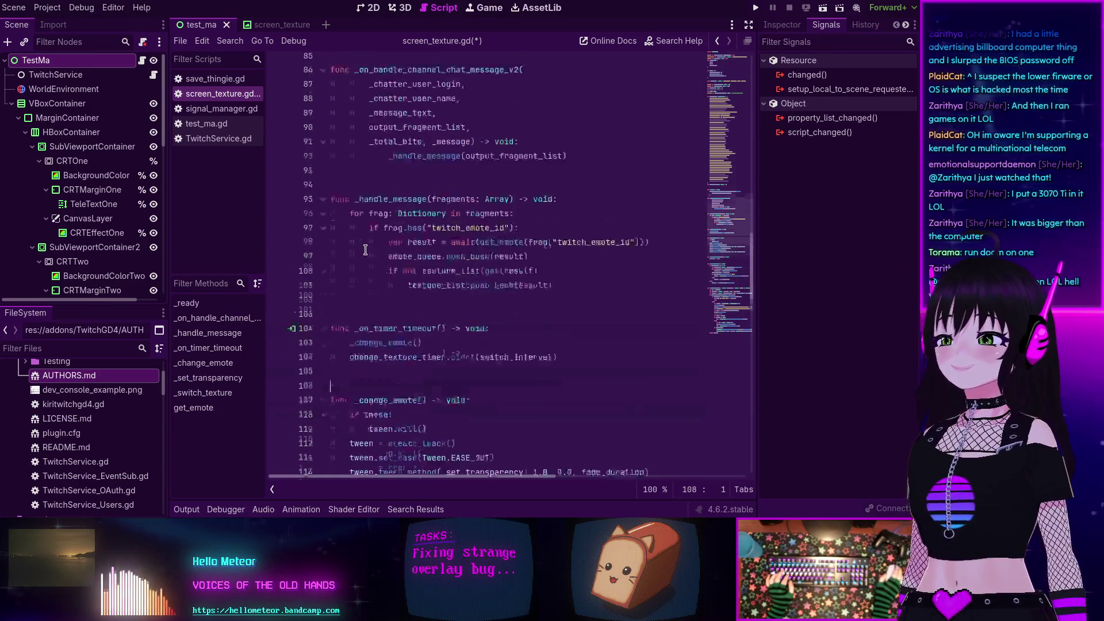
scroll(368, 249, down, 12)
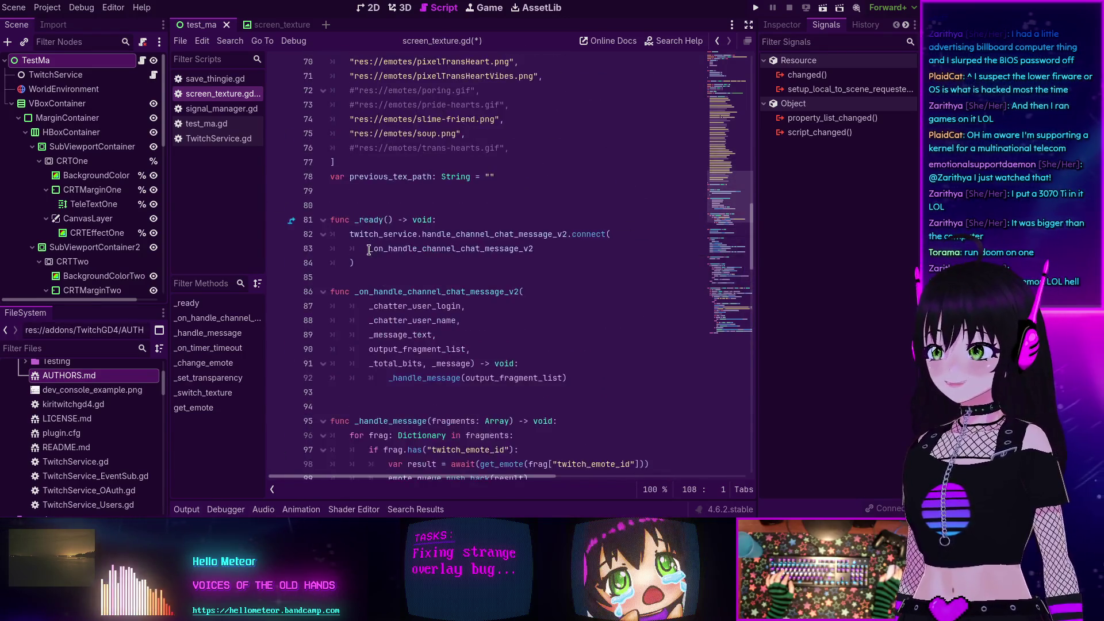
scroll(369, 248, up, 3)
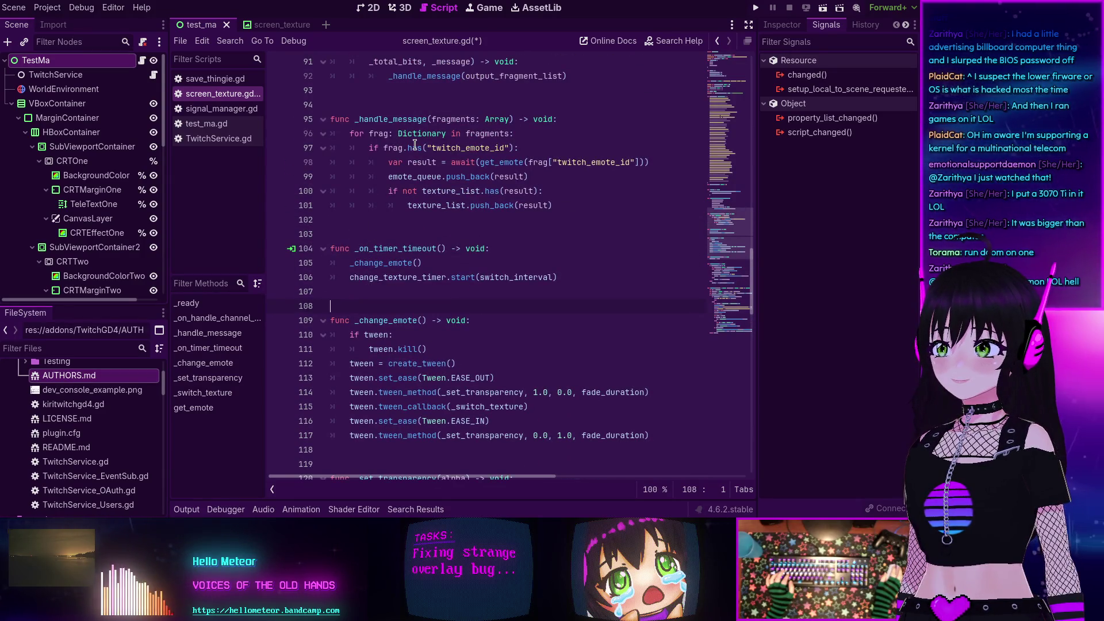
- Highlight the texture_list duplicate check and append lines, then save and run the project
drag(553, 205, 355, 191)
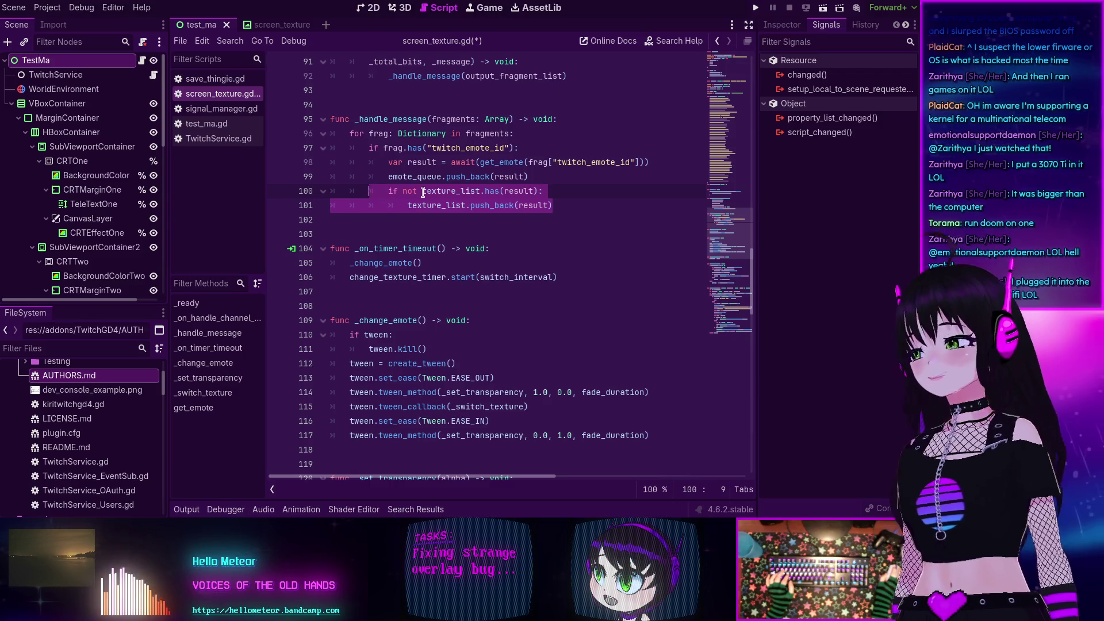
click(423, 192)
click(756, 9)
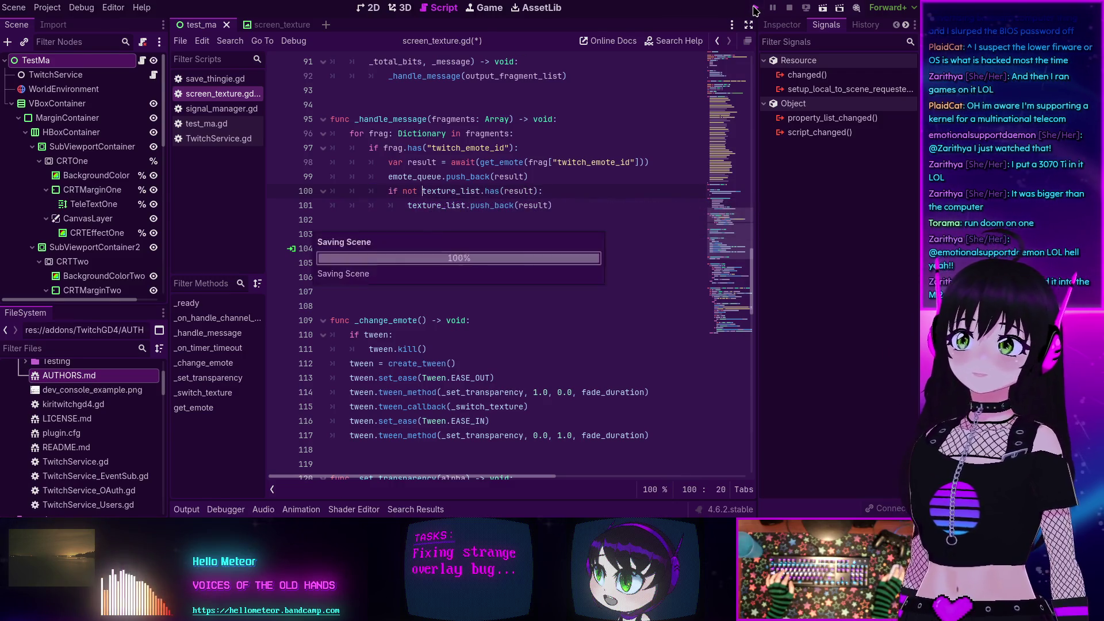
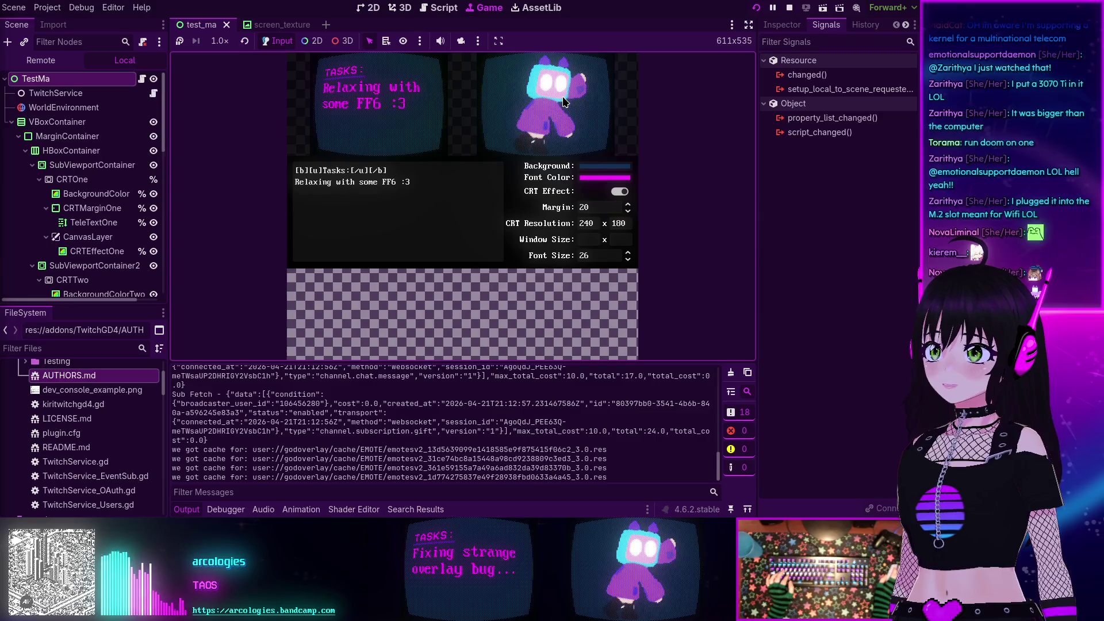
- In the Remote scene tree, expand TestMa, TwitchService and VBoxContainer, collapsing TwitchService again
click(66, 63)
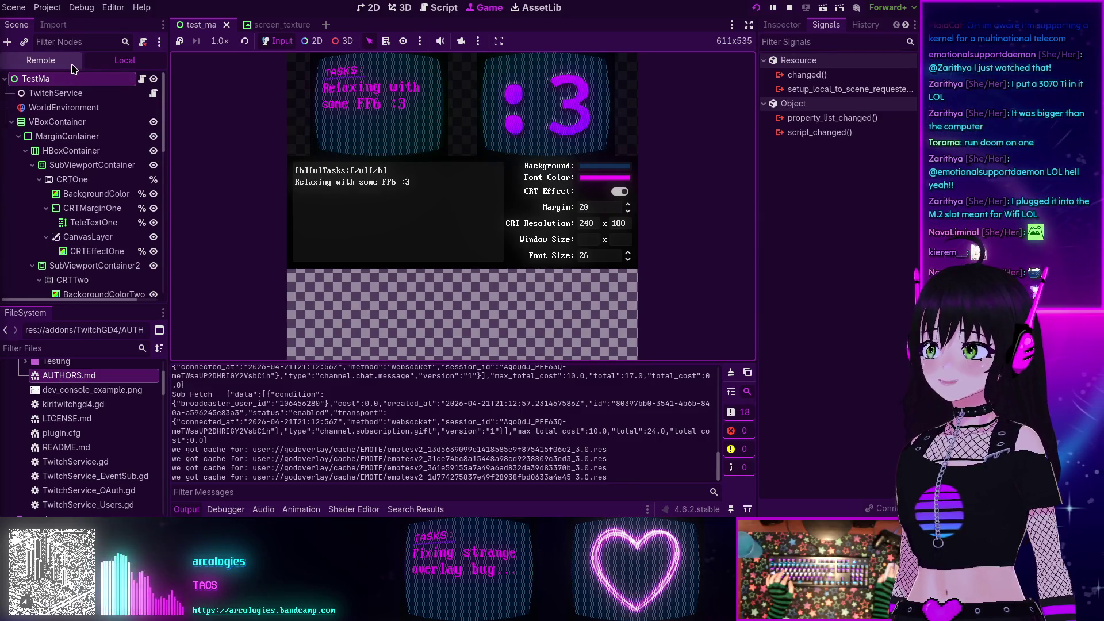
click(11, 122)
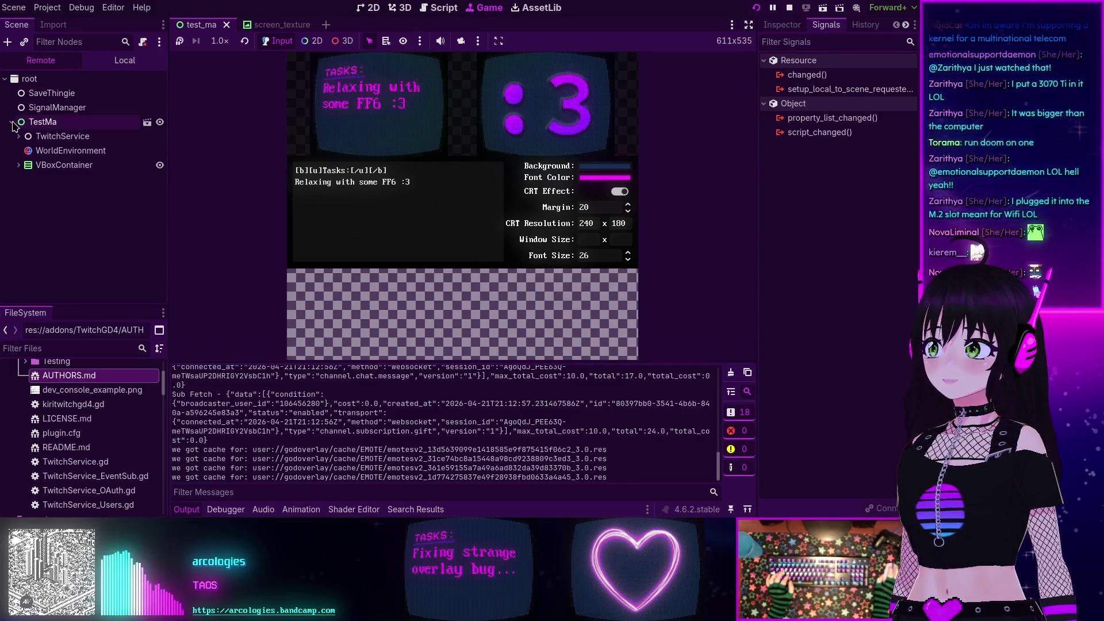
click(22, 137)
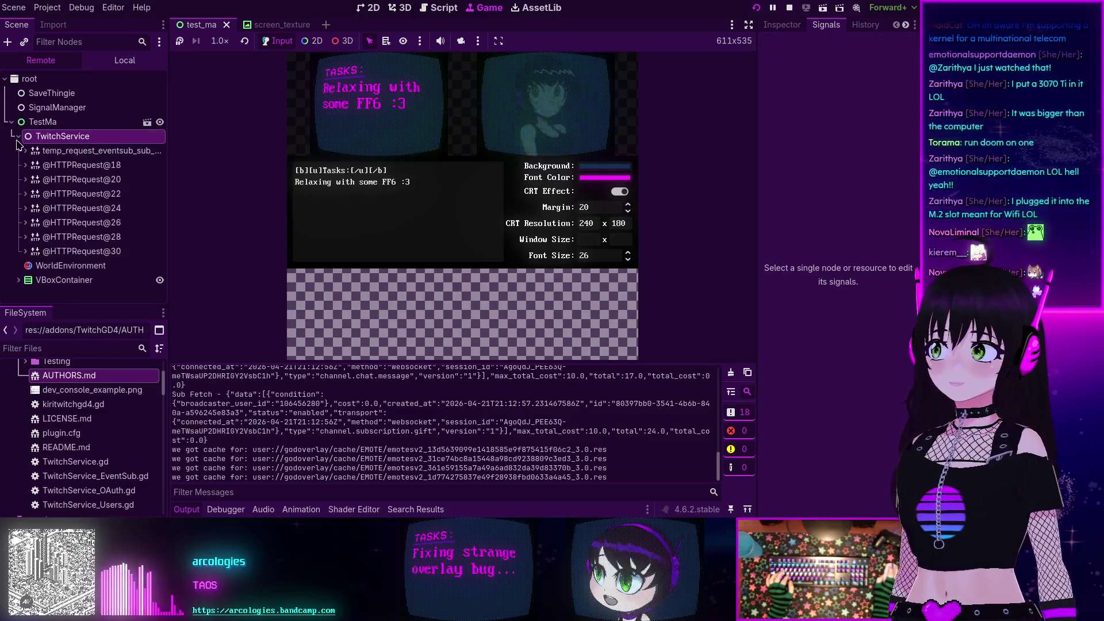
click(18, 137)
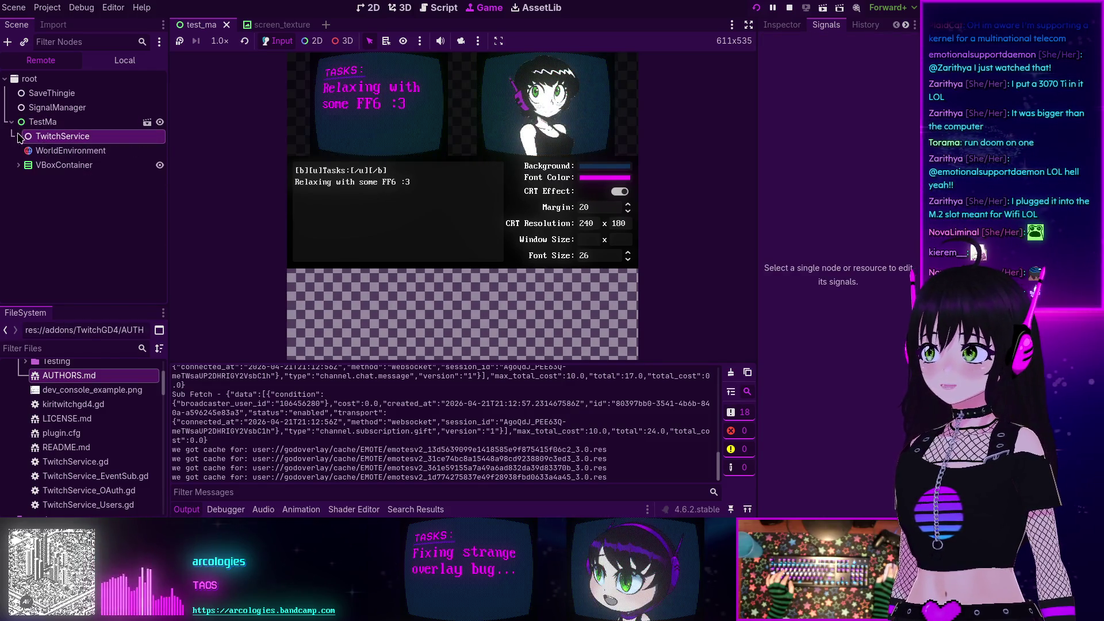
click(18, 165)
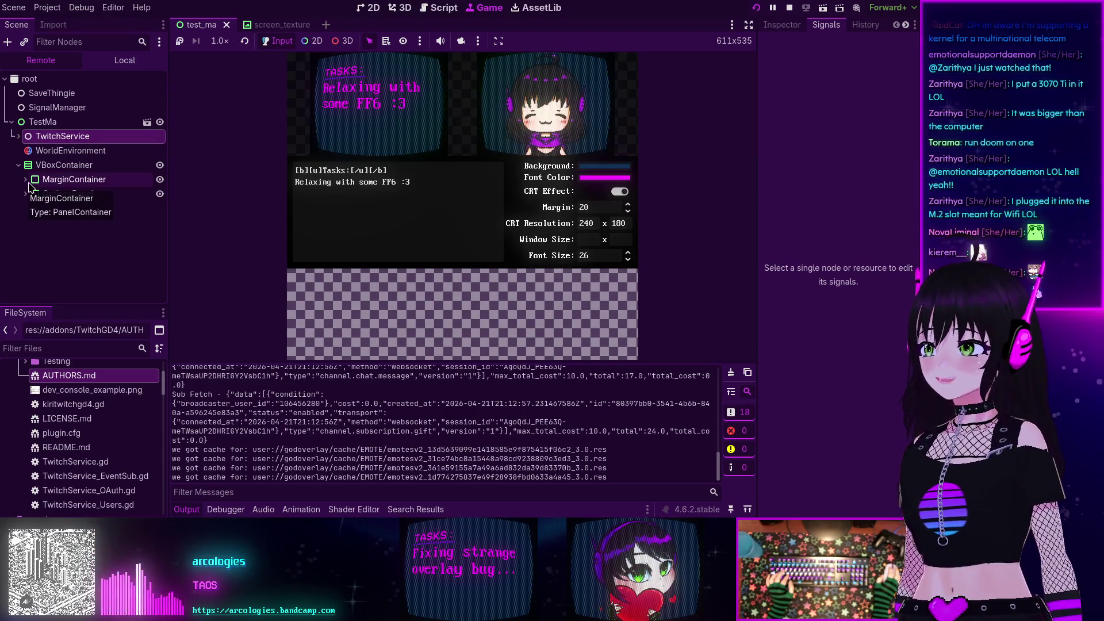
- Review the live TestMa node's properties in the Inspector, then return to the Local scene tree
click(56, 123)
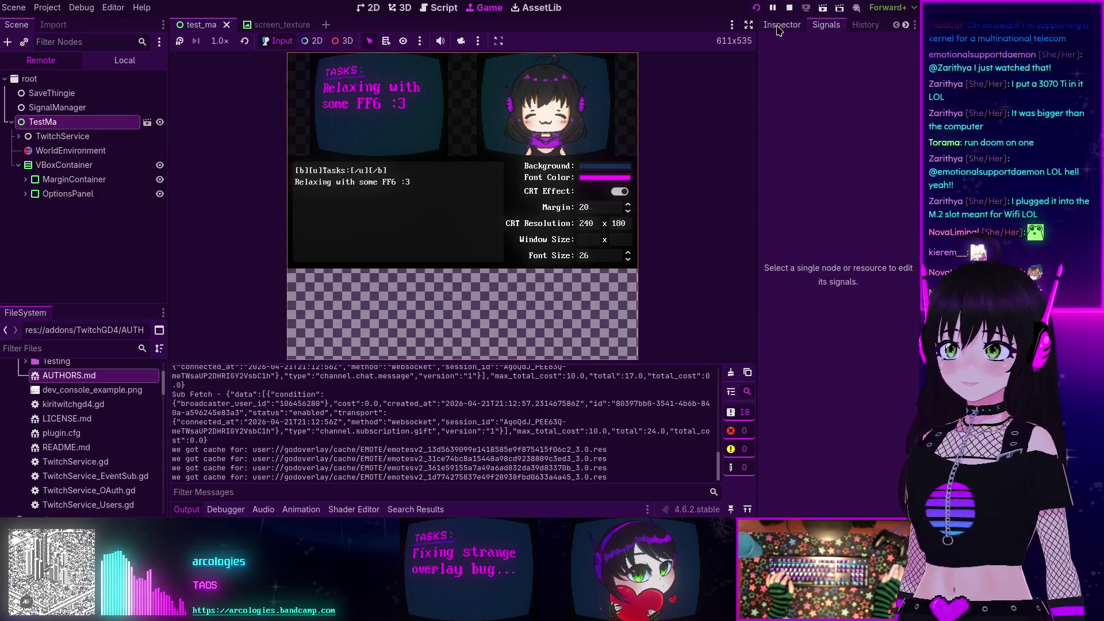
click(779, 25)
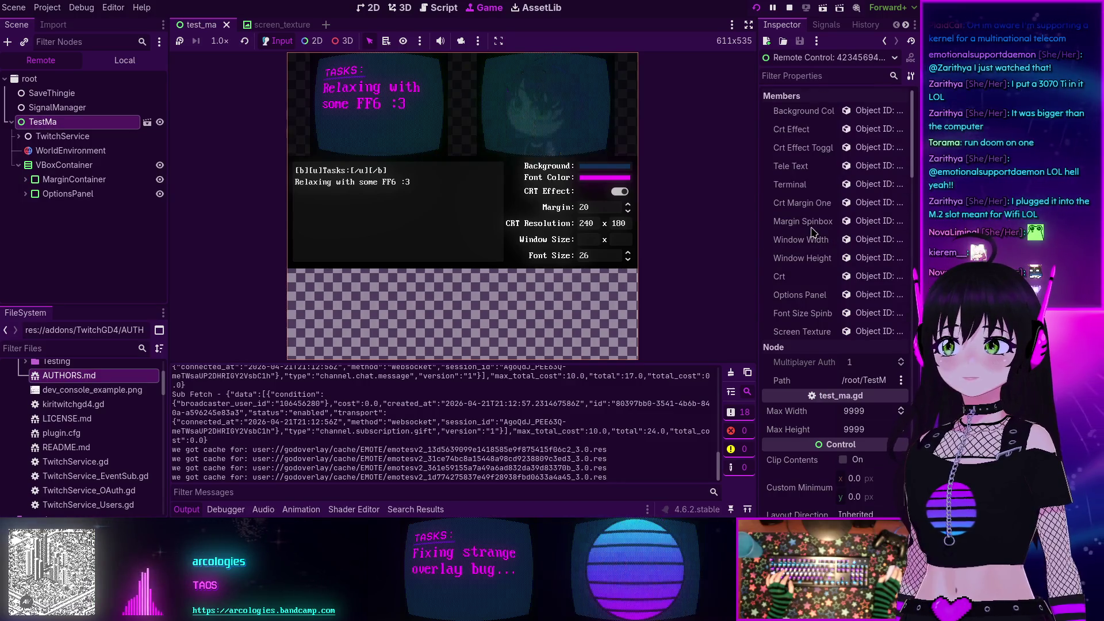
scroll(814, 232, down, 10)
scroll(814, 232, up, 10)
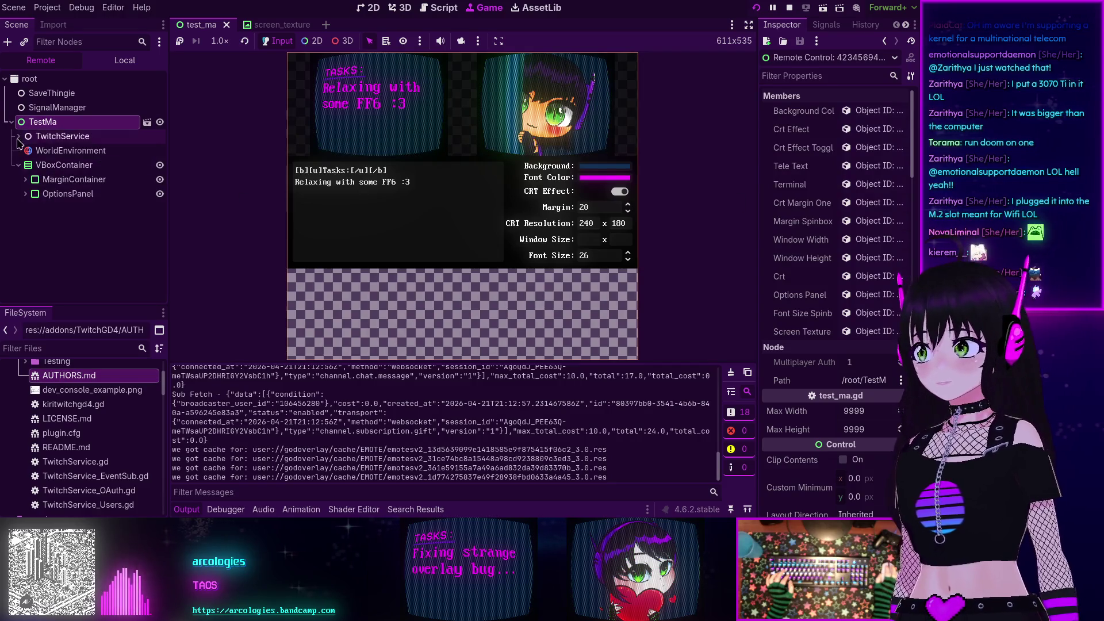
click(125, 60)
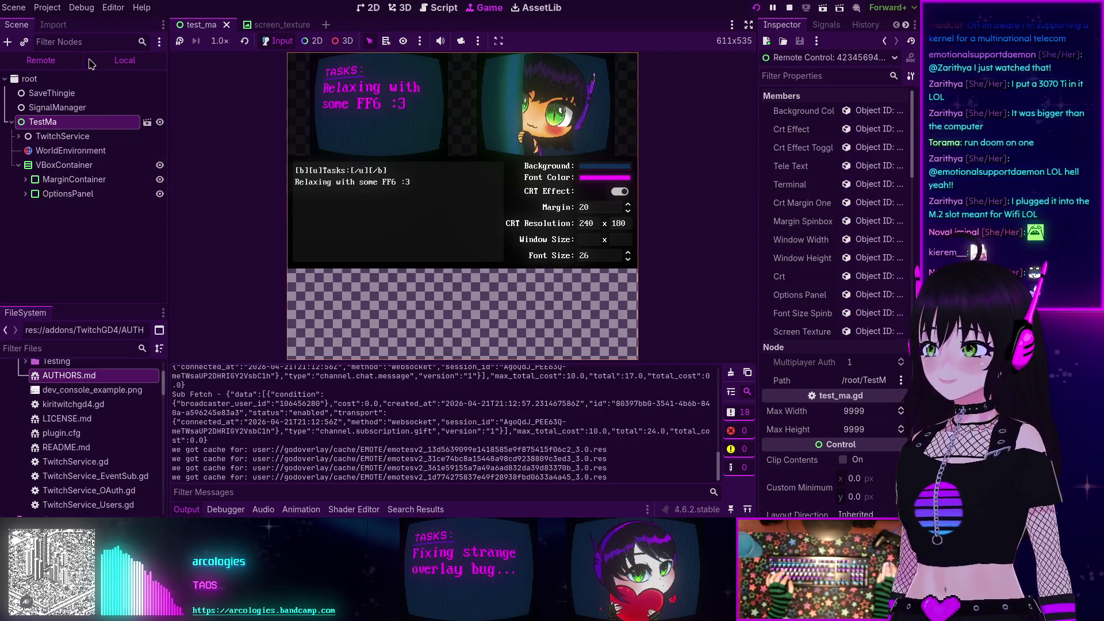
- On TestMa, toggle CRT Effect off and on, move Margin to 23 and back to 20, then stop the game
click(54, 81)
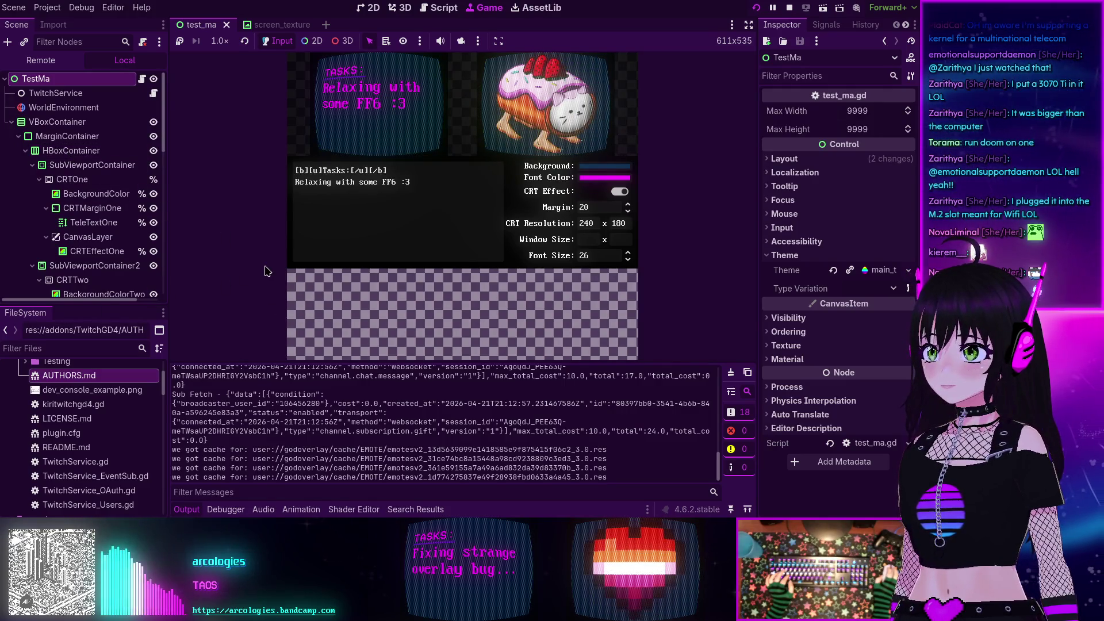
click(620, 192)
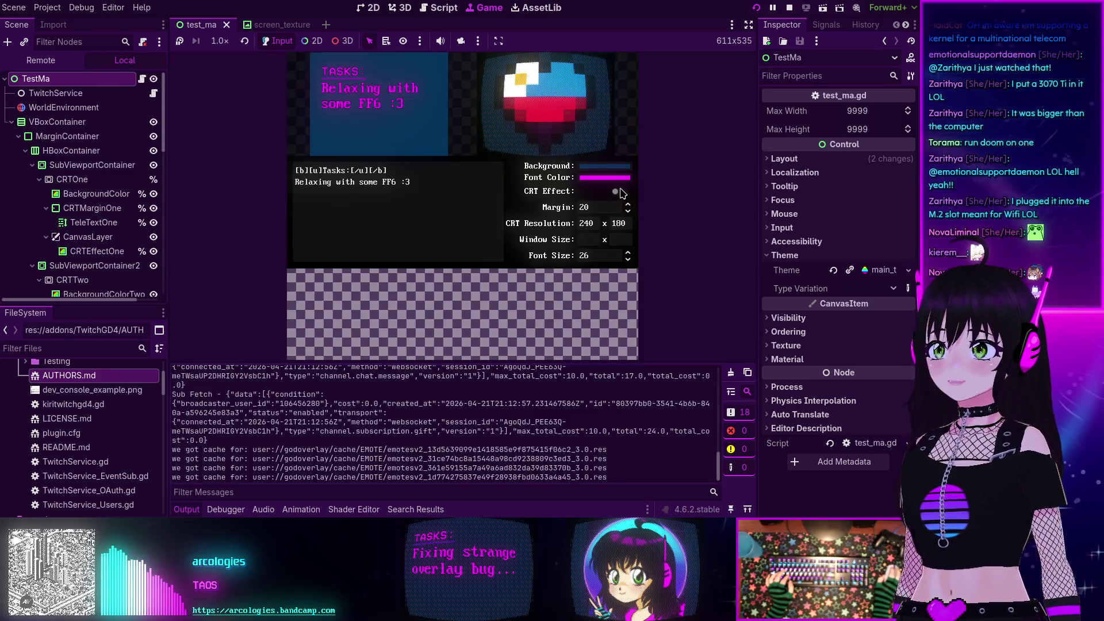
click(619, 193)
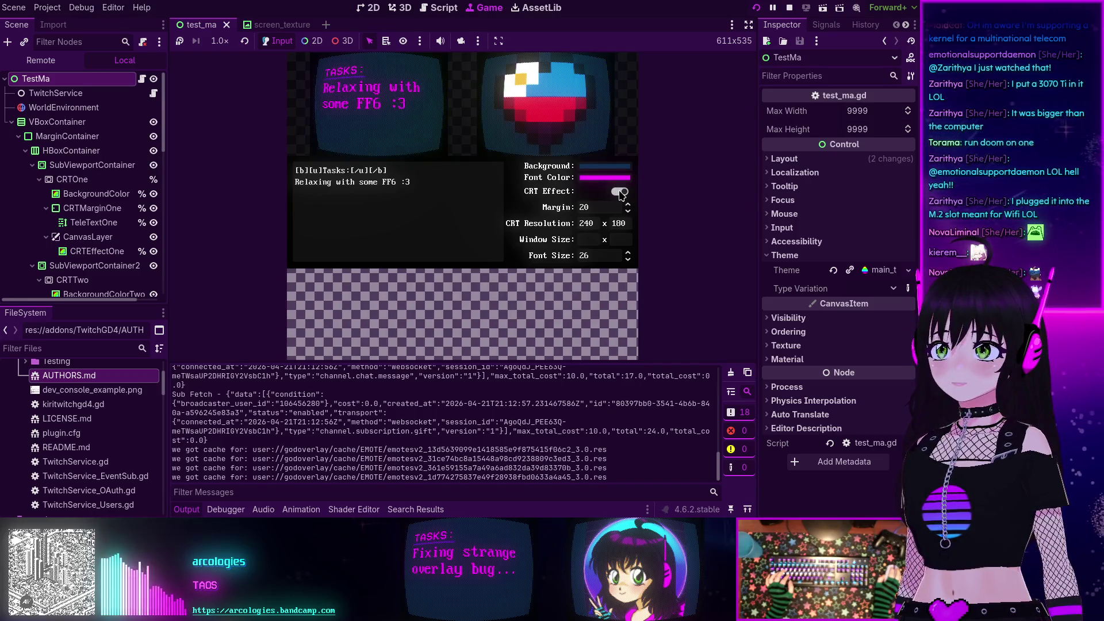
click(628, 205)
click(629, 205)
click(629, 204)
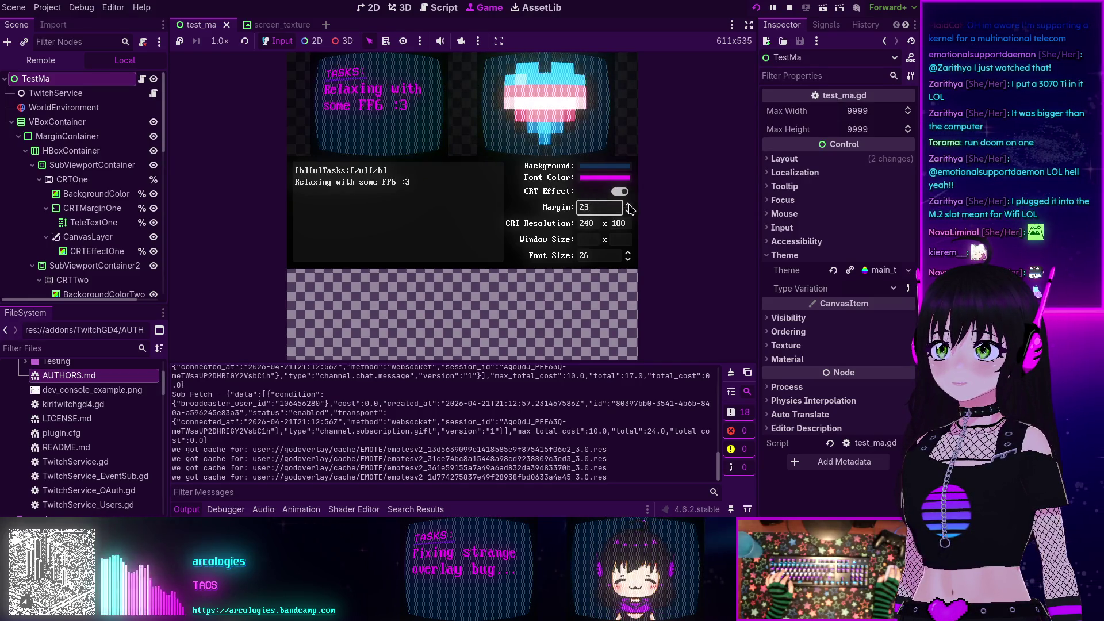
click(631, 213)
click(630, 213)
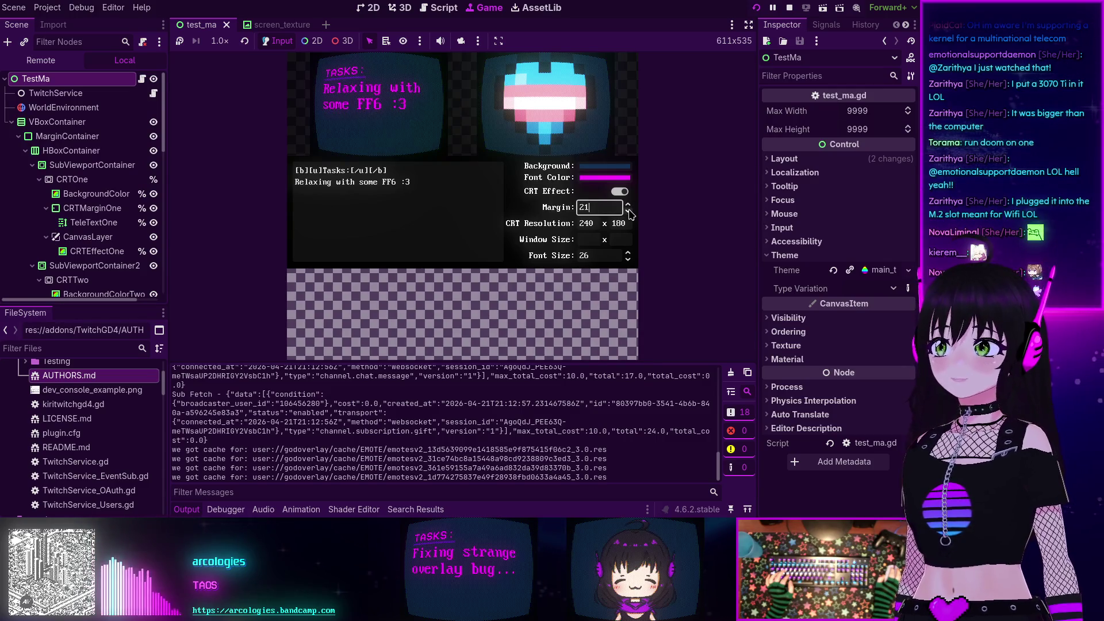
click(630, 212)
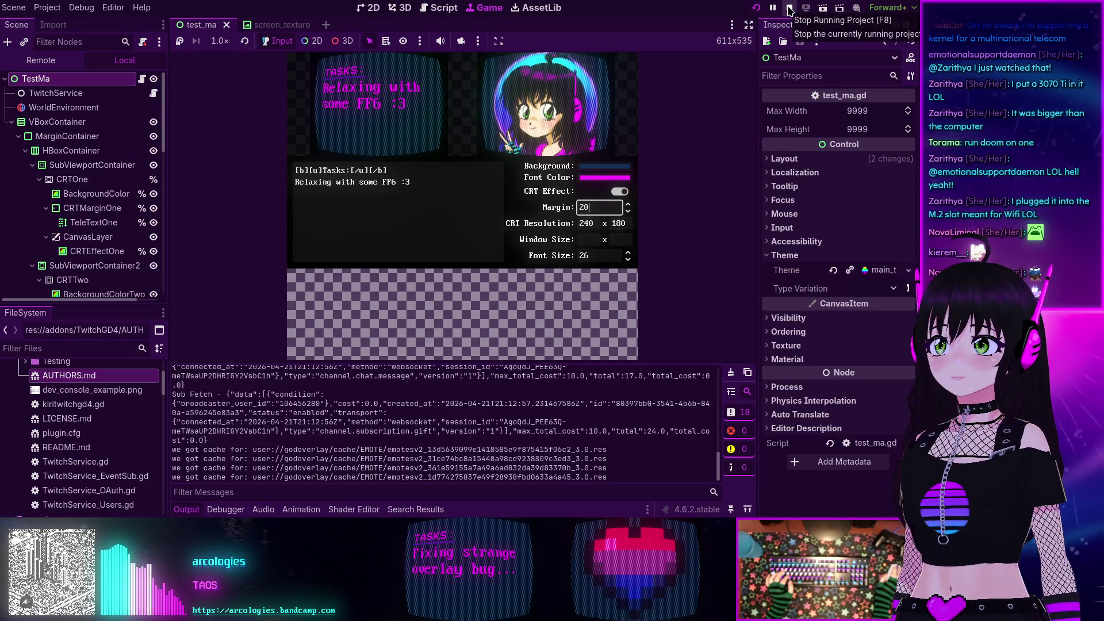
click(789, 10)
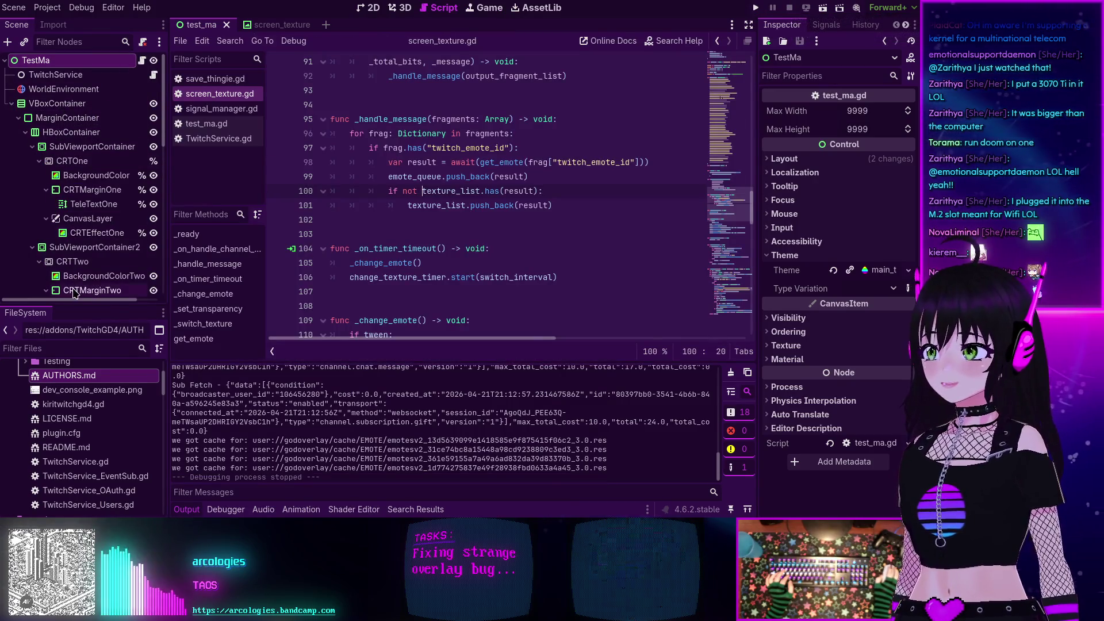
- Open the handler for CRTEffectToggle's toggled signal connection in test_ma.gd
scroll(72, 239, down, 3)
scroll(72, 239, down, 10)
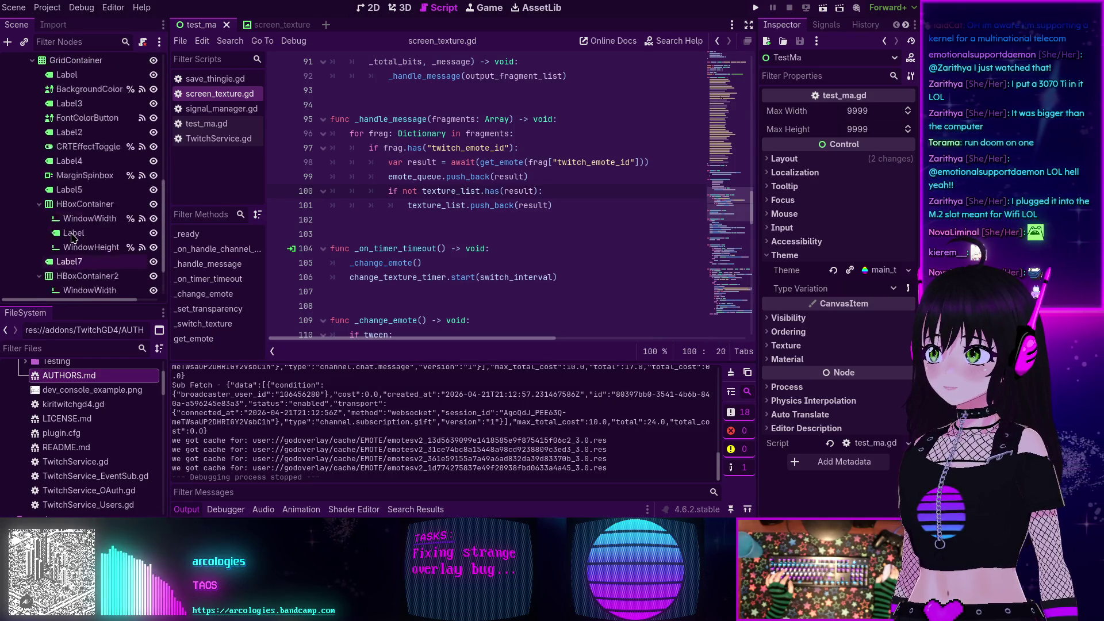
scroll(86, 195, up, 4)
click(86, 177)
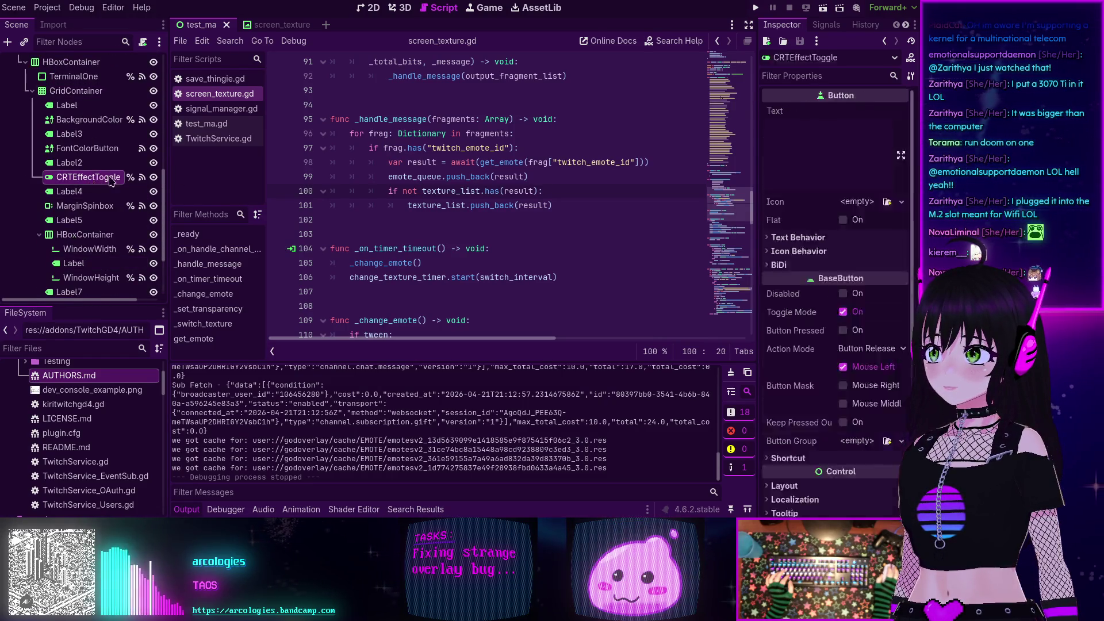
click(827, 25)
click(826, 132)
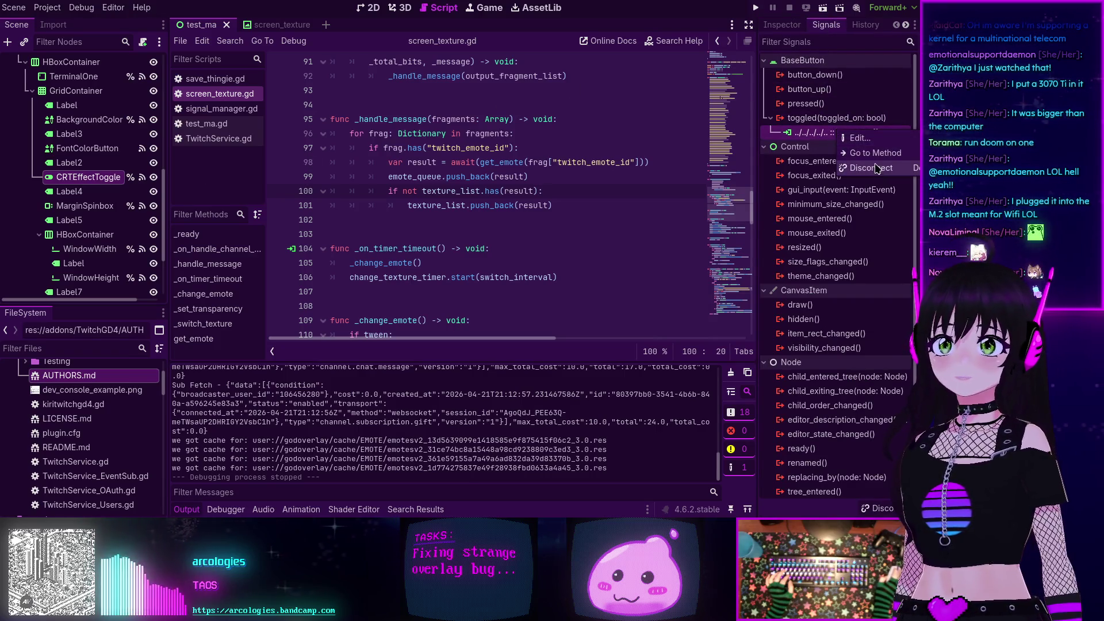
double_click(826, 132)
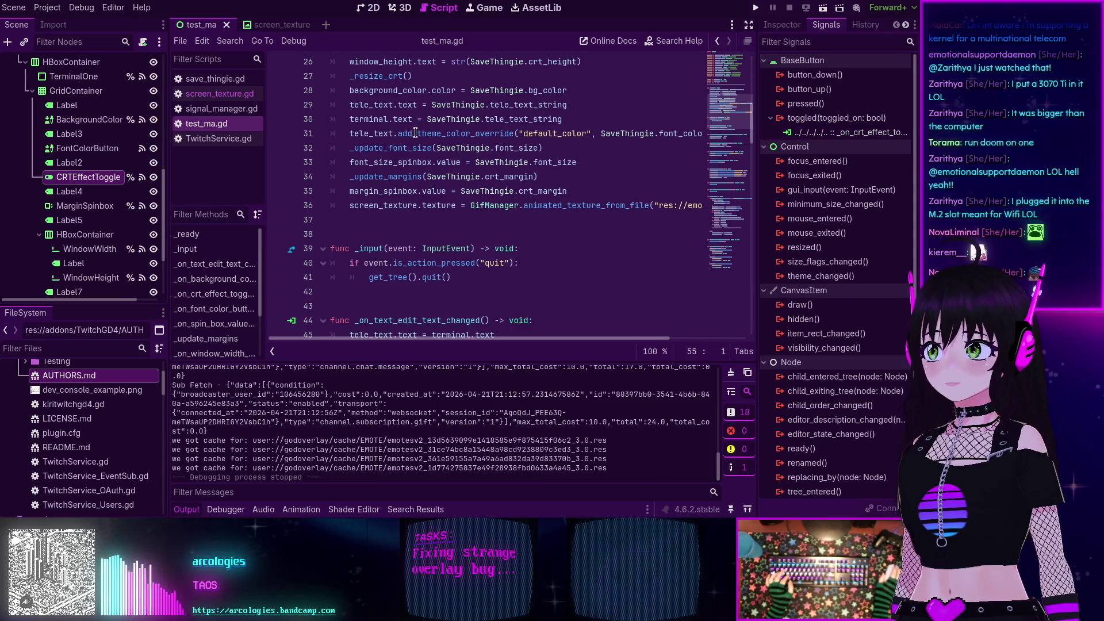
- Collapse the output log, review the toggle handler on lines 54-56, and jump to the crt_effect declaration
mouse_move(415, 133)
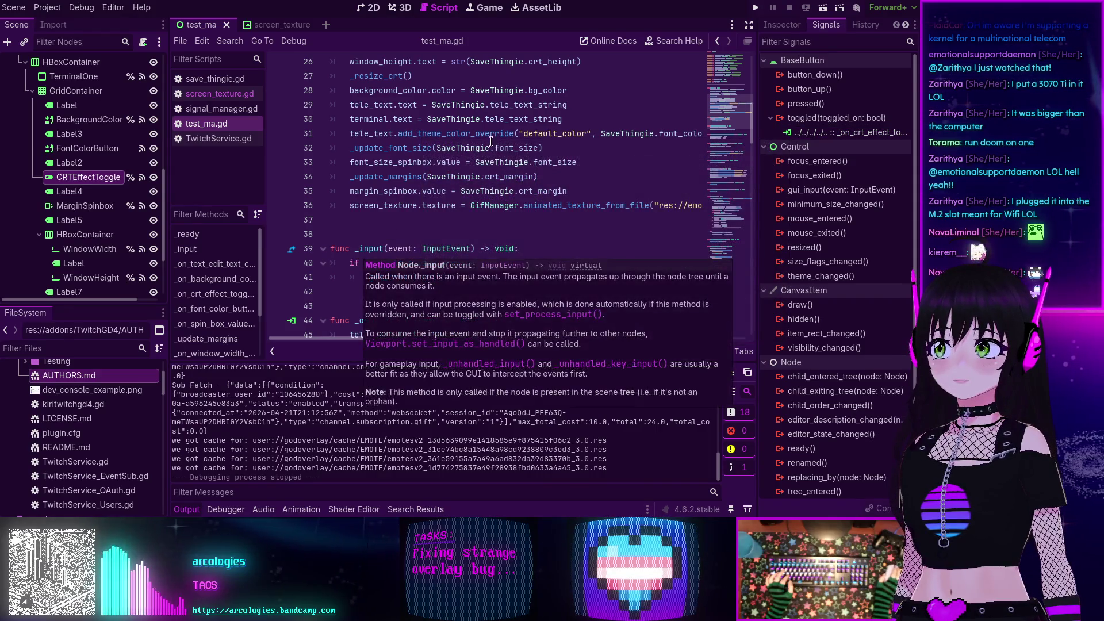
click(191, 510)
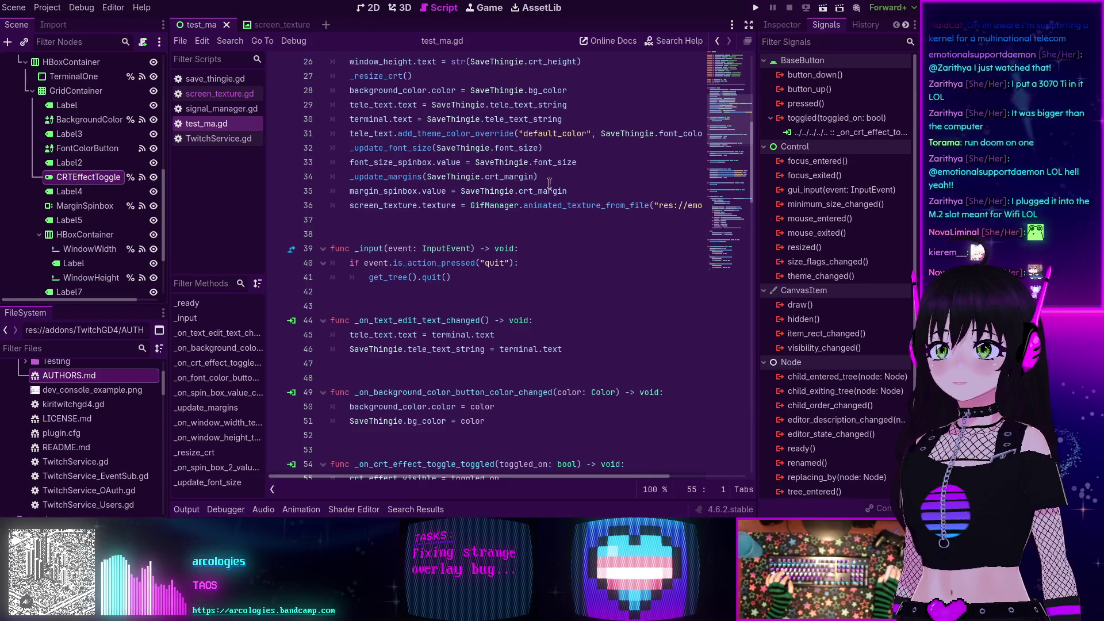
click(847, 135)
click(864, 155)
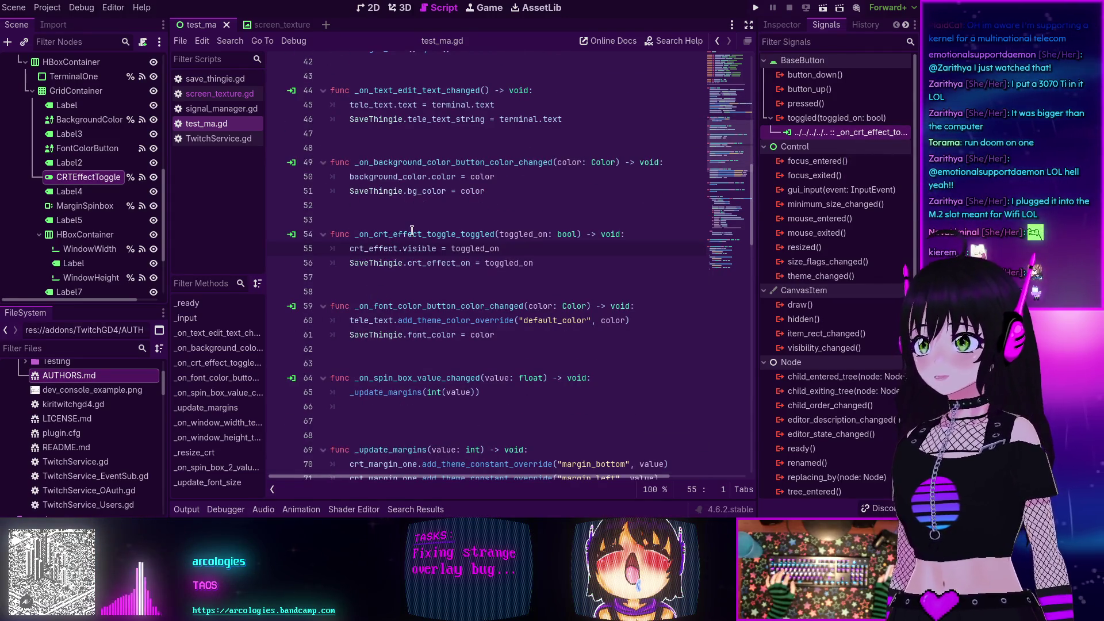
double_click(387, 238)
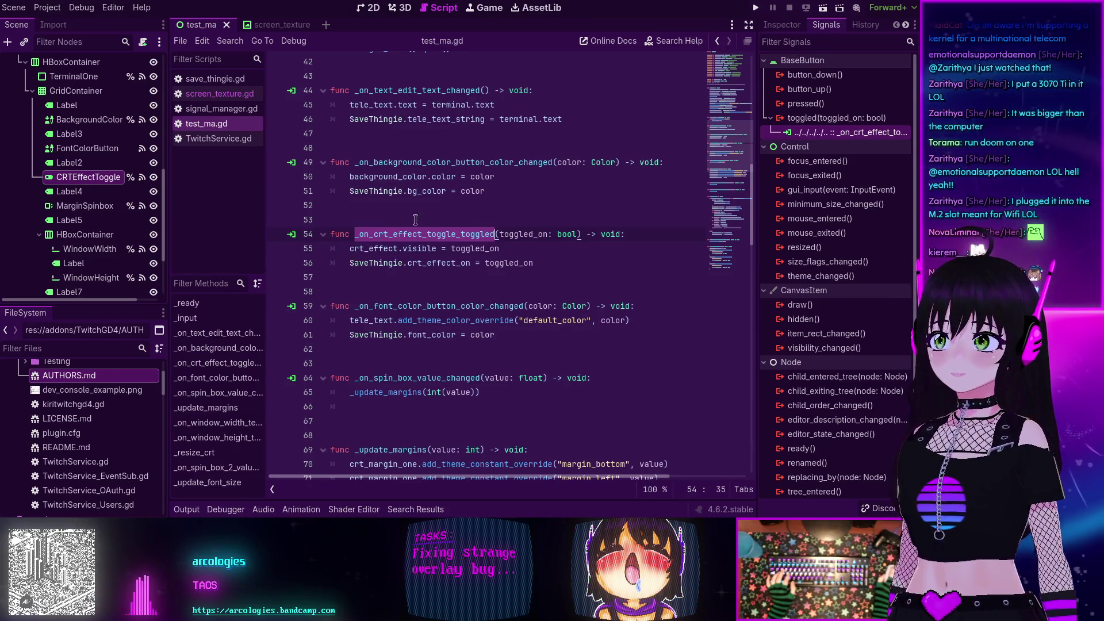
double_click(377, 245)
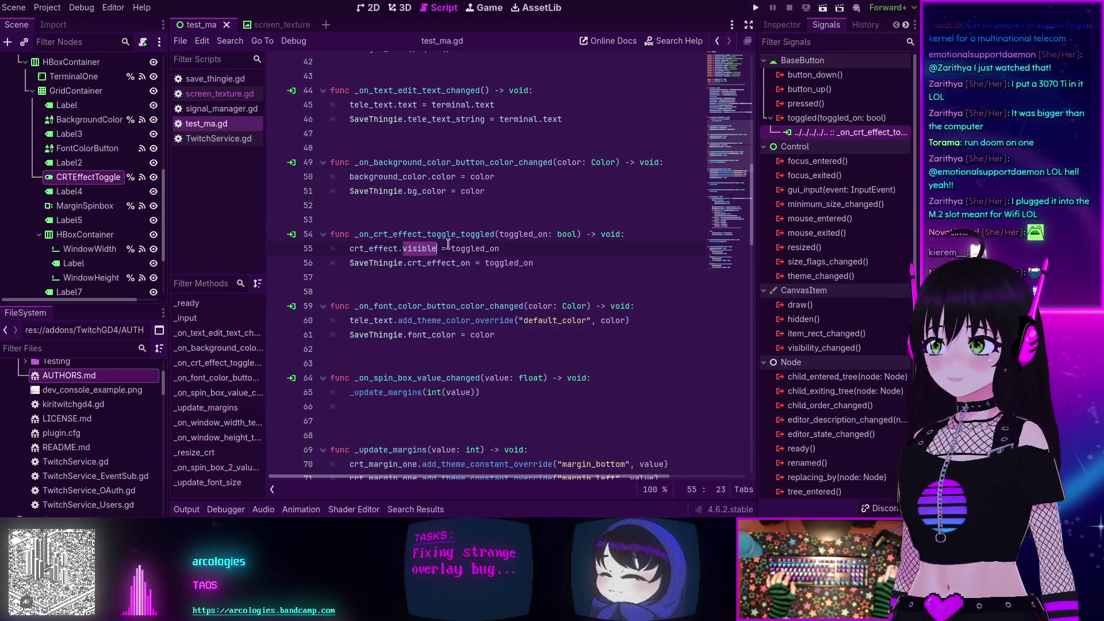
double_click(428, 262)
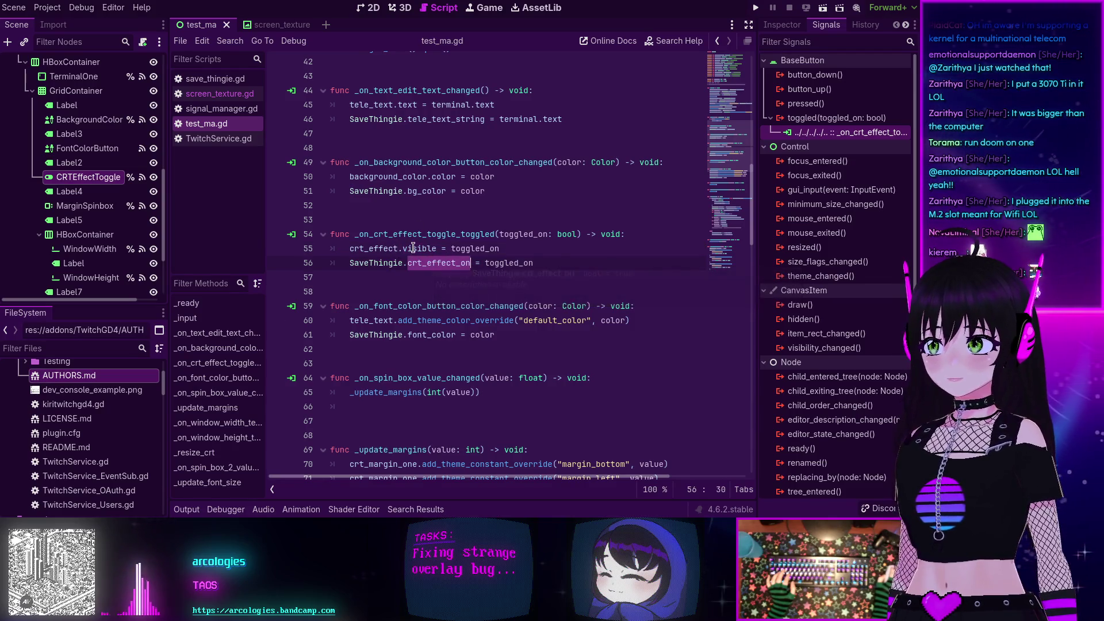
ctrl+click(368, 249)
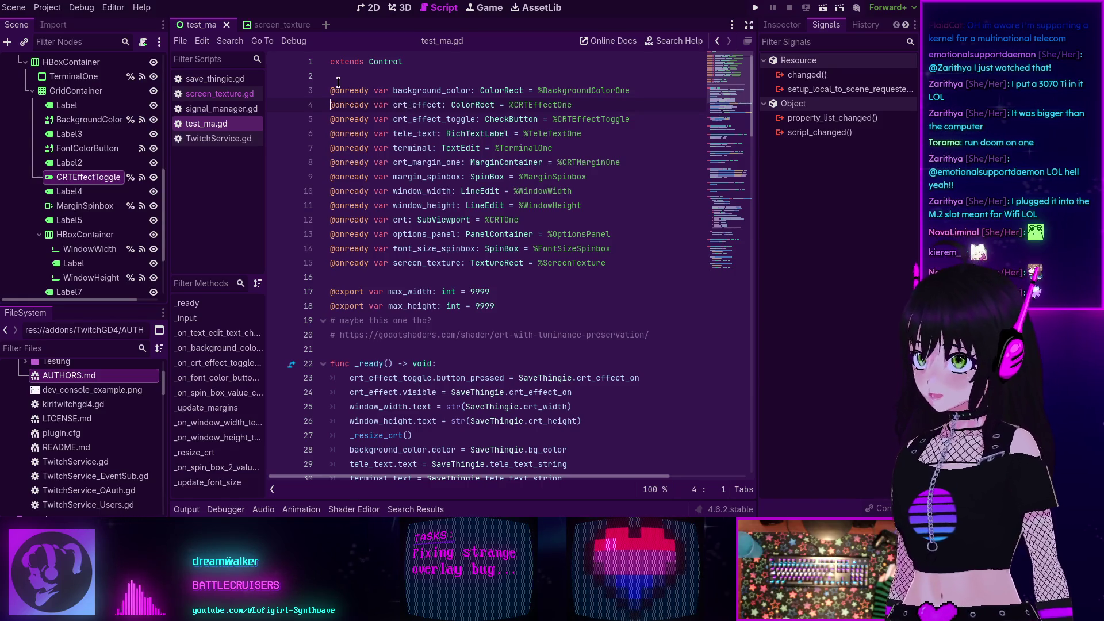
- Find in Files for crt_effect, listing 10 matches across 2 files
double_click(409, 104)
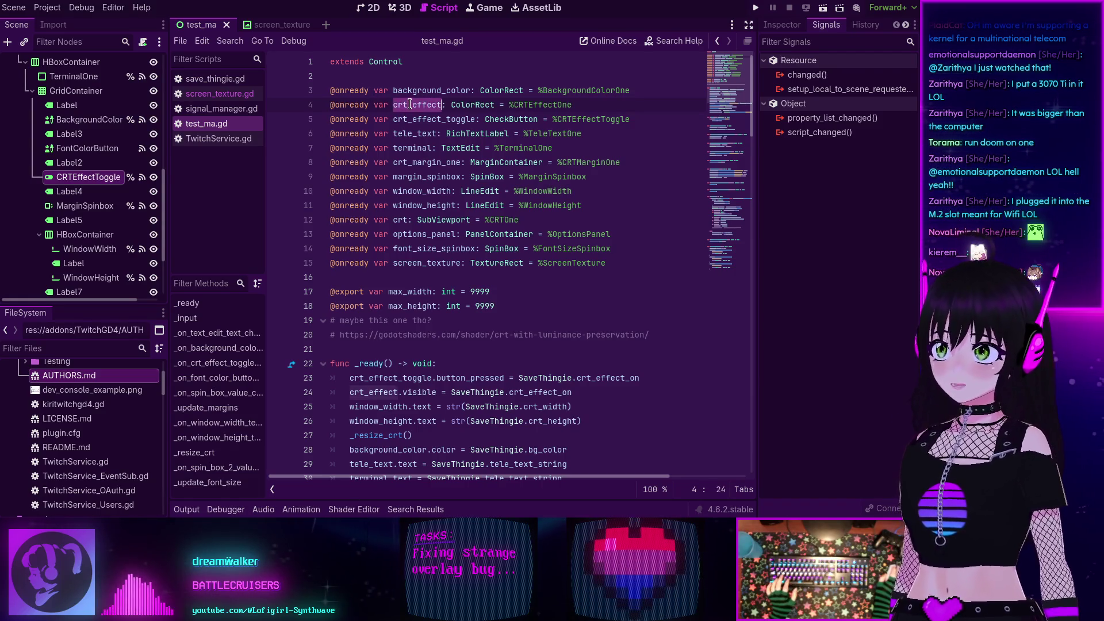
key(ctrl+shift+f)
click(456, 314)
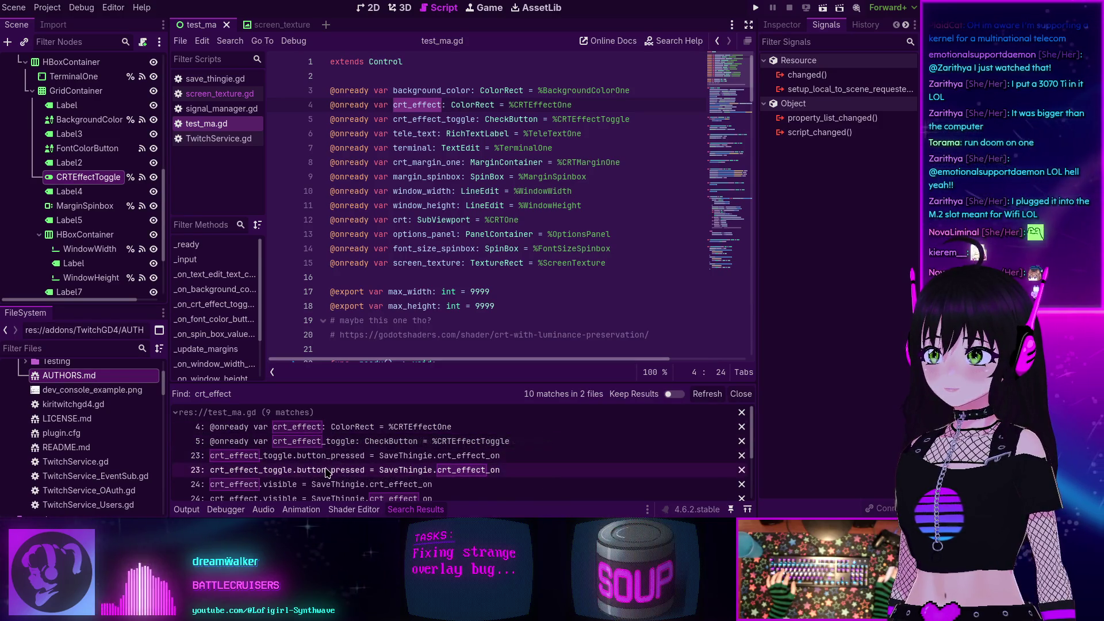
scroll(326, 468, down, 1)
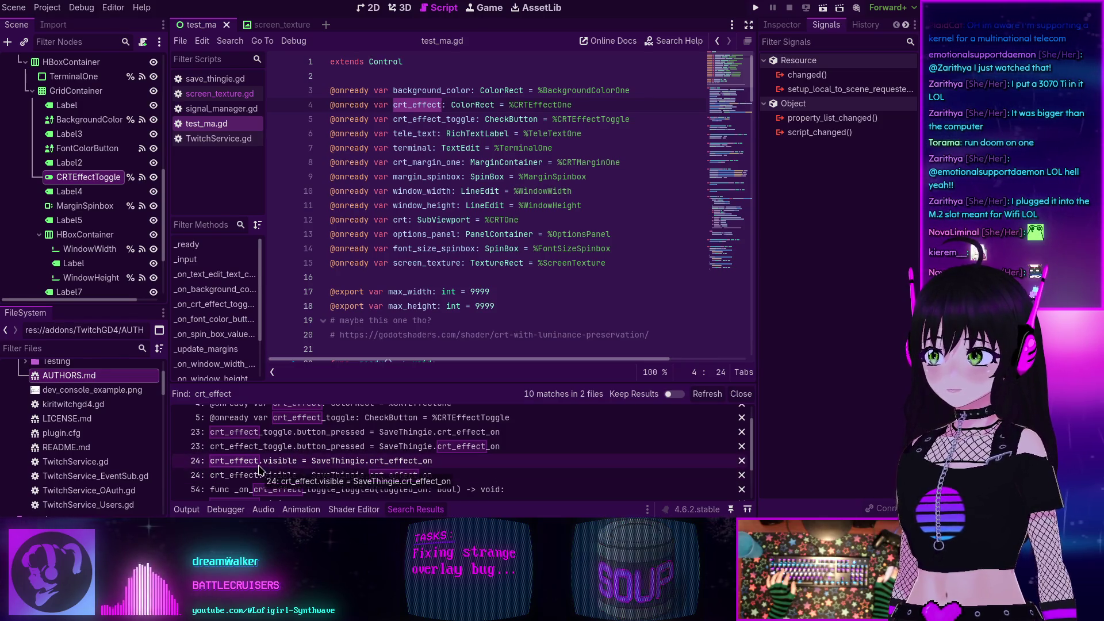
scroll(261, 466, down, 1)
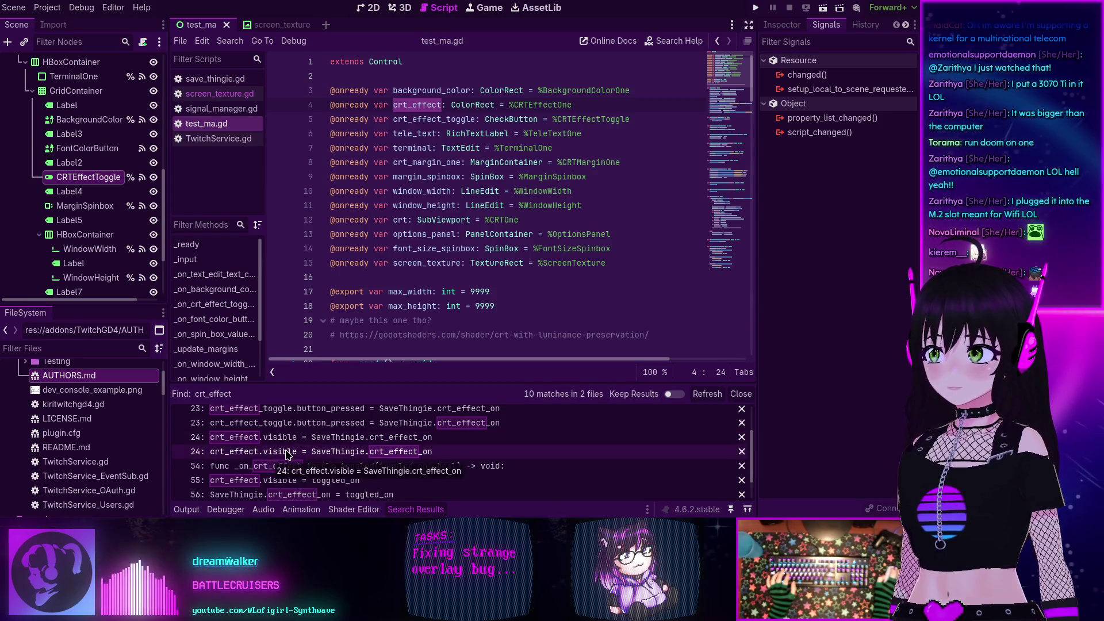
scroll(270, 445, down, 1)
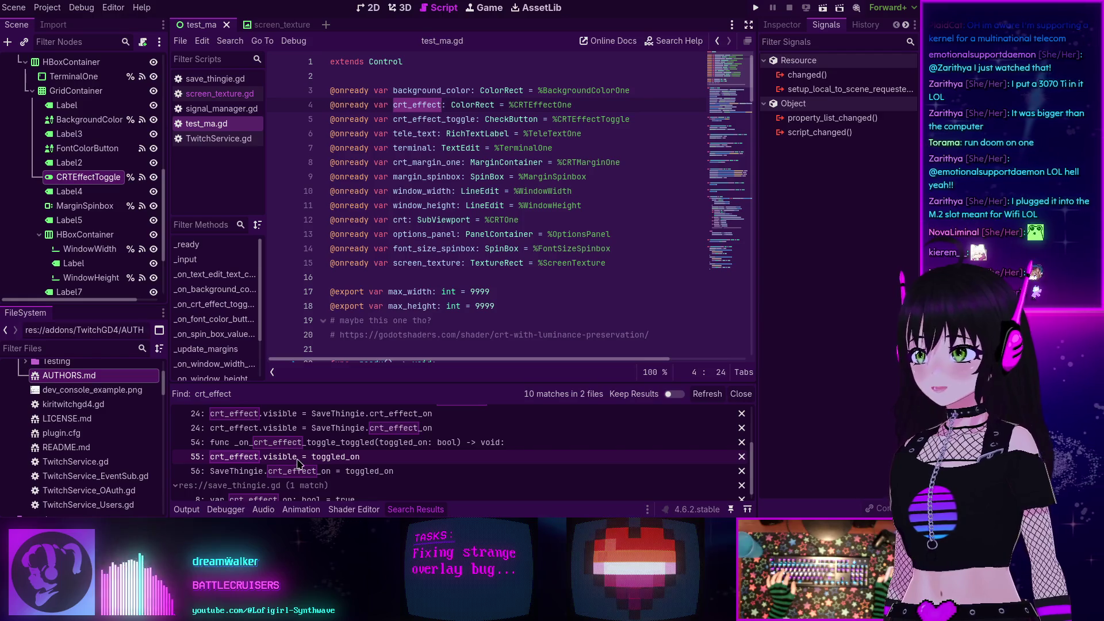
- Check the crt_effect uses on lines 55 and 24, then add a blank line after the declaration
drag(292, 462, 299, 462)
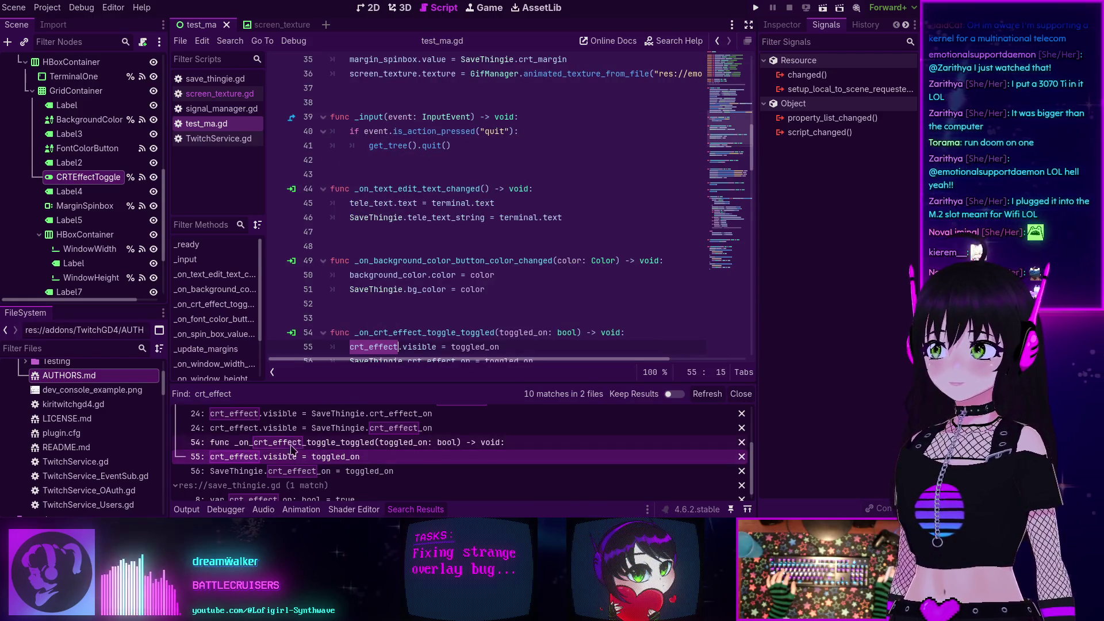
scroll(290, 448, up, 1)
click(290, 427)
scroll(363, 245, up, 2)
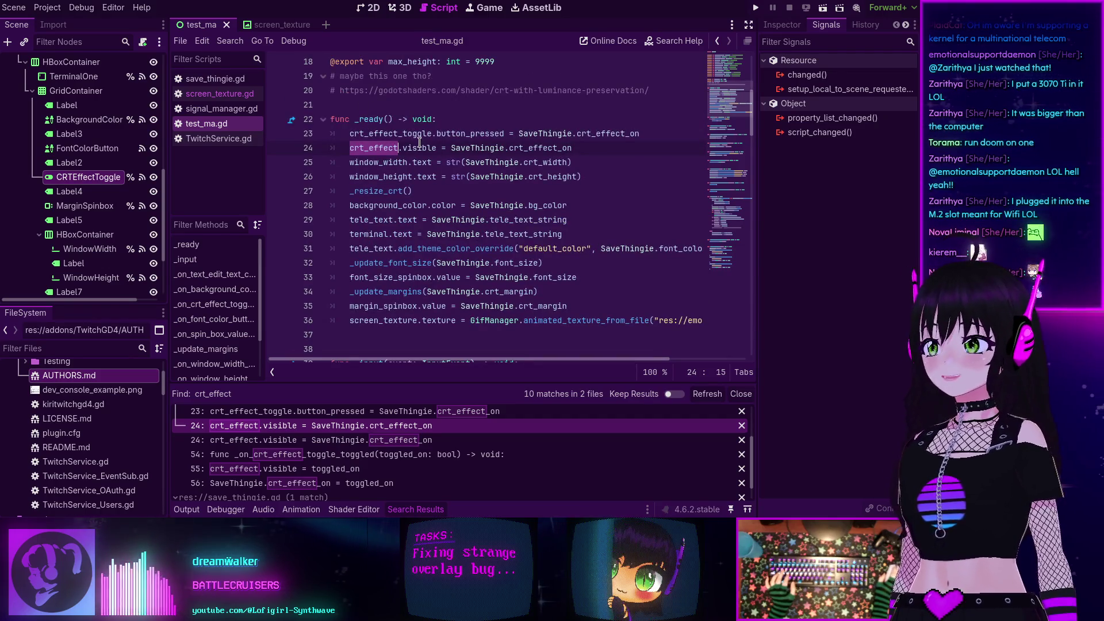
scroll(336, 485, down, 2)
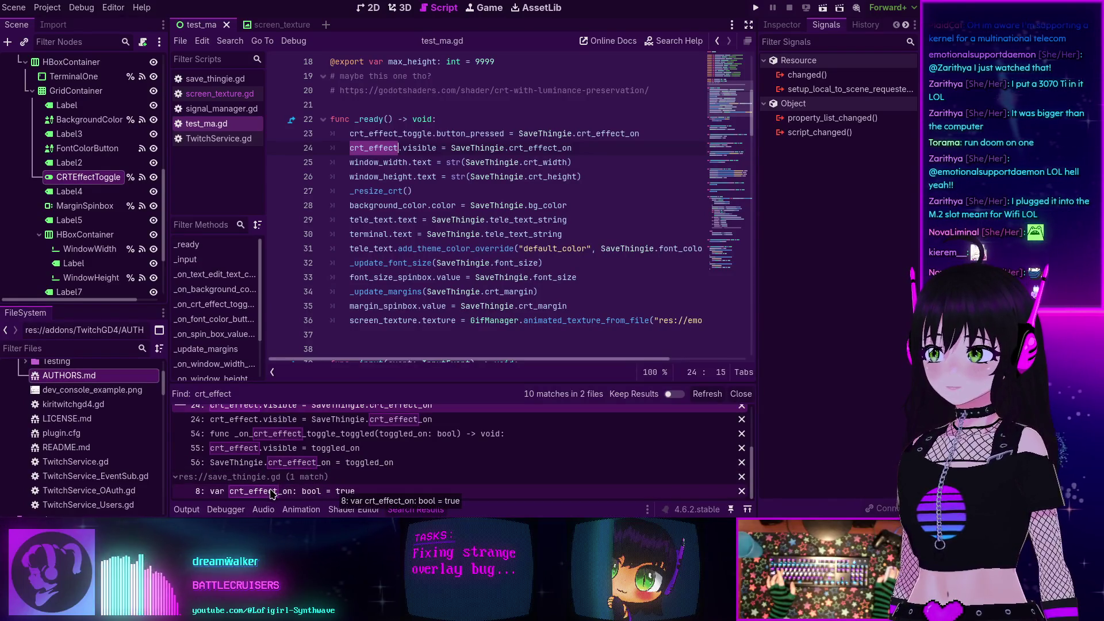
scroll(637, 146, up, 5)
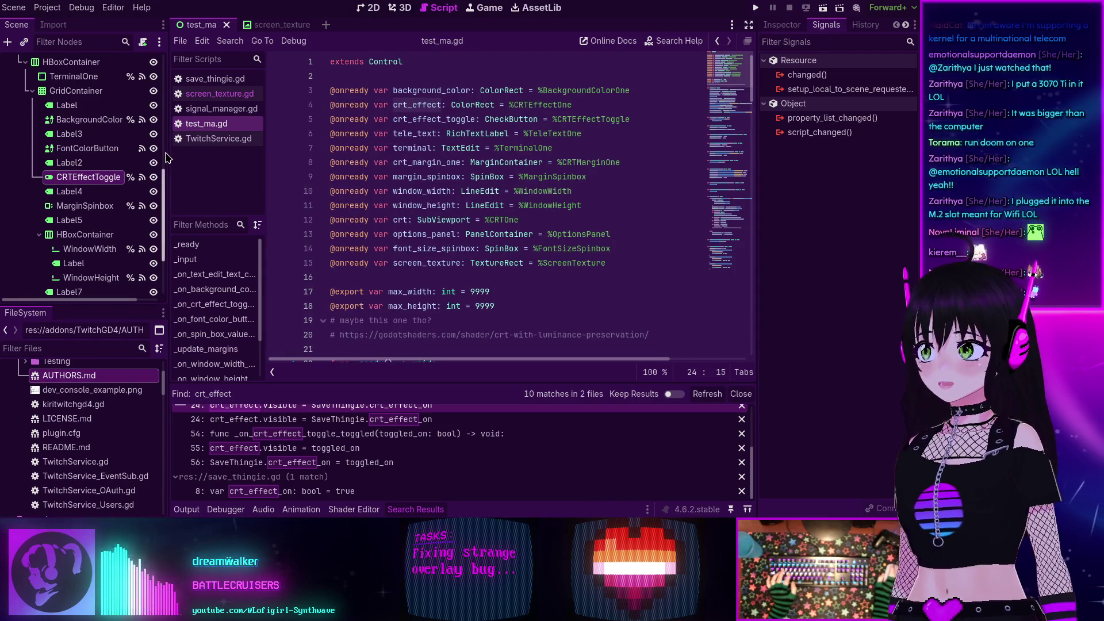
click(614, 105)
key(Return)
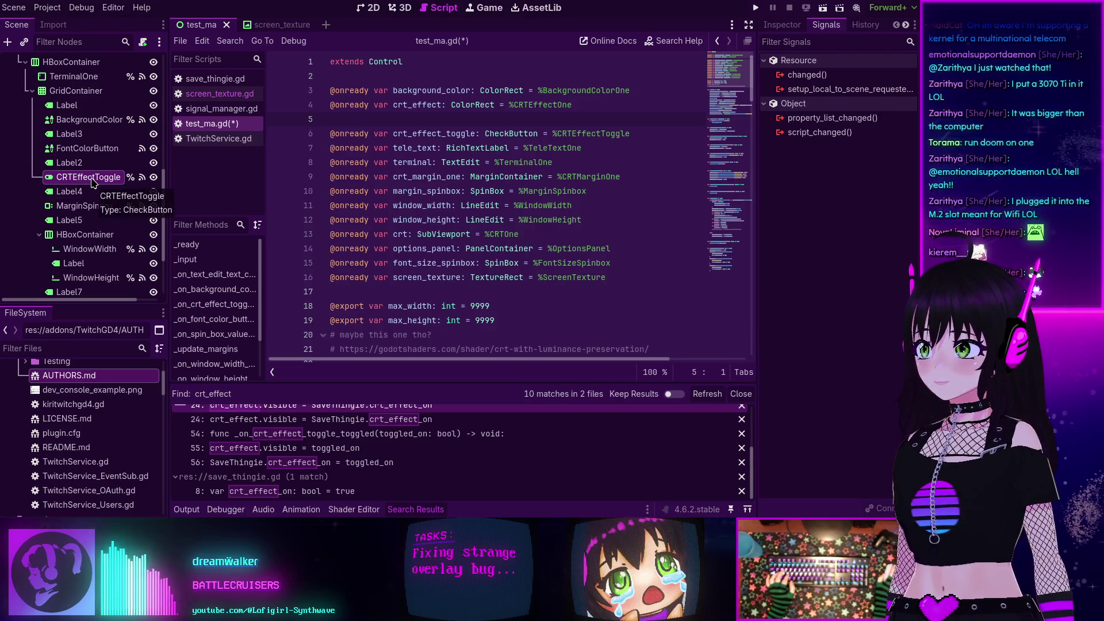
- Scroll through test_ma.gd and select the CRTEffectTwo node in the Scene tree
scroll(81, 192, up, 10)
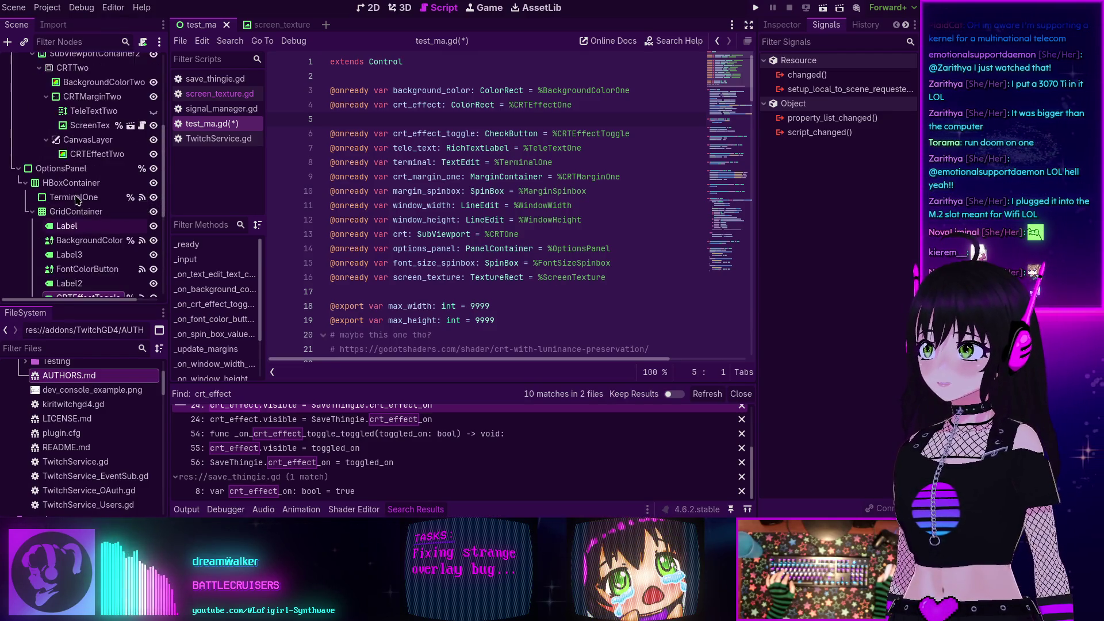
scroll(76, 199, down, 2)
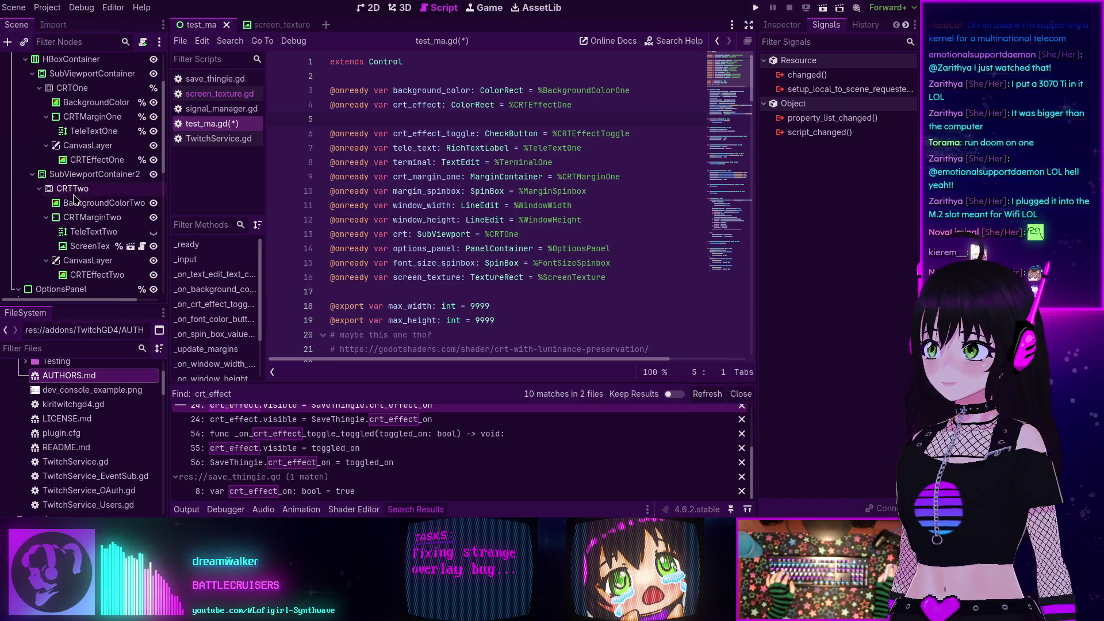
scroll(83, 192, up, 2)
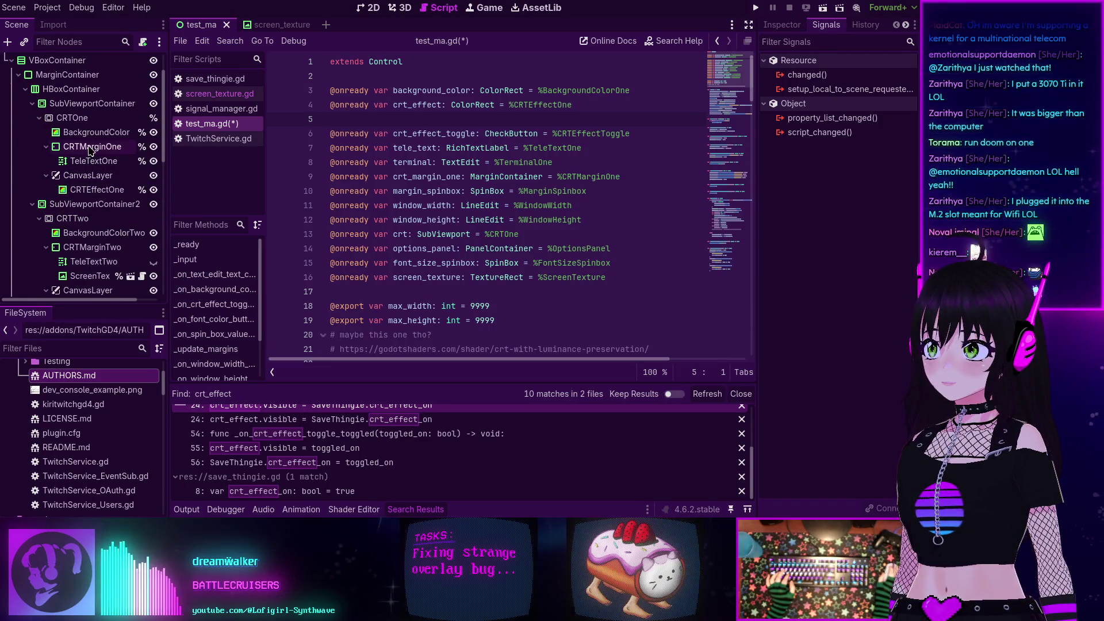
scroll(89, 147, down, 3)
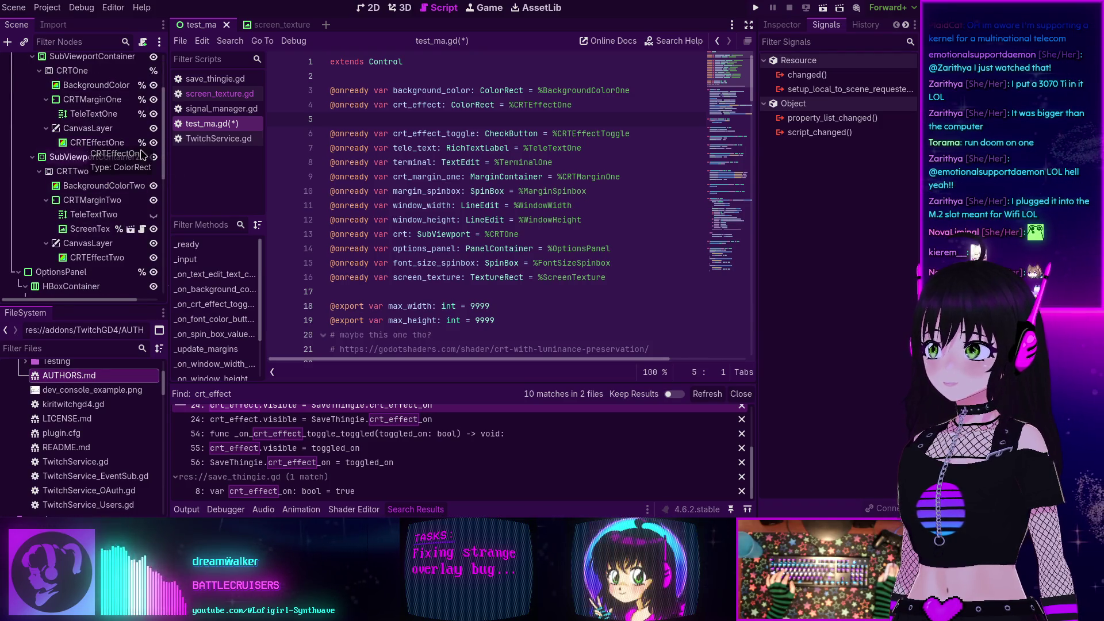
right_click(96, 258)
key(Escape)
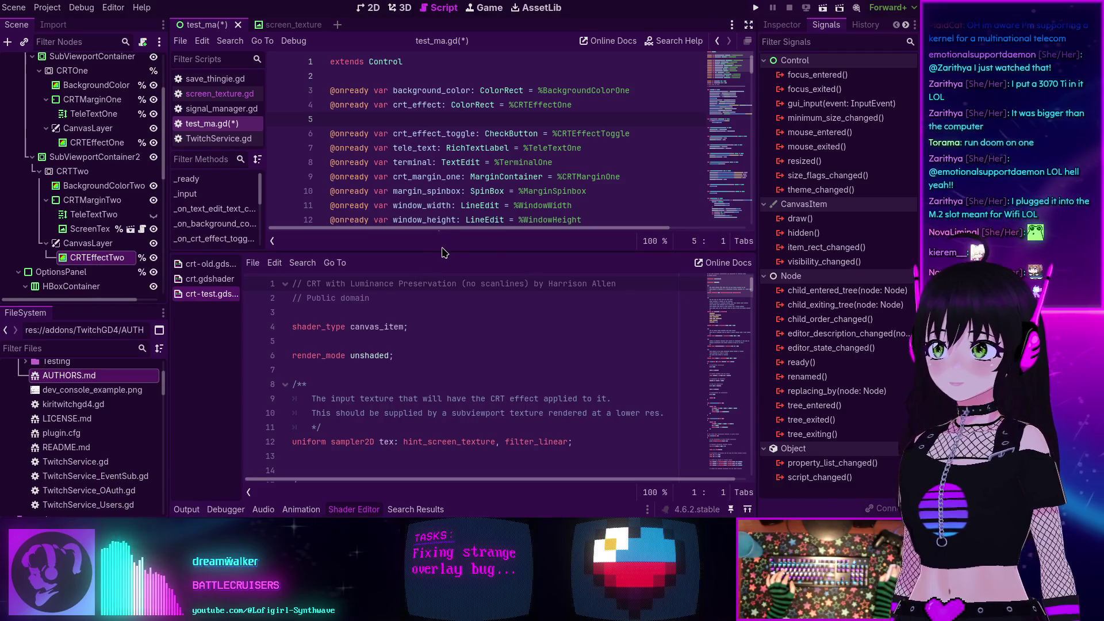
- Show CRTEffectTwo's ColorRect properties in the Inspector and close the shader code panel
drag(445, 251, 456, 450)
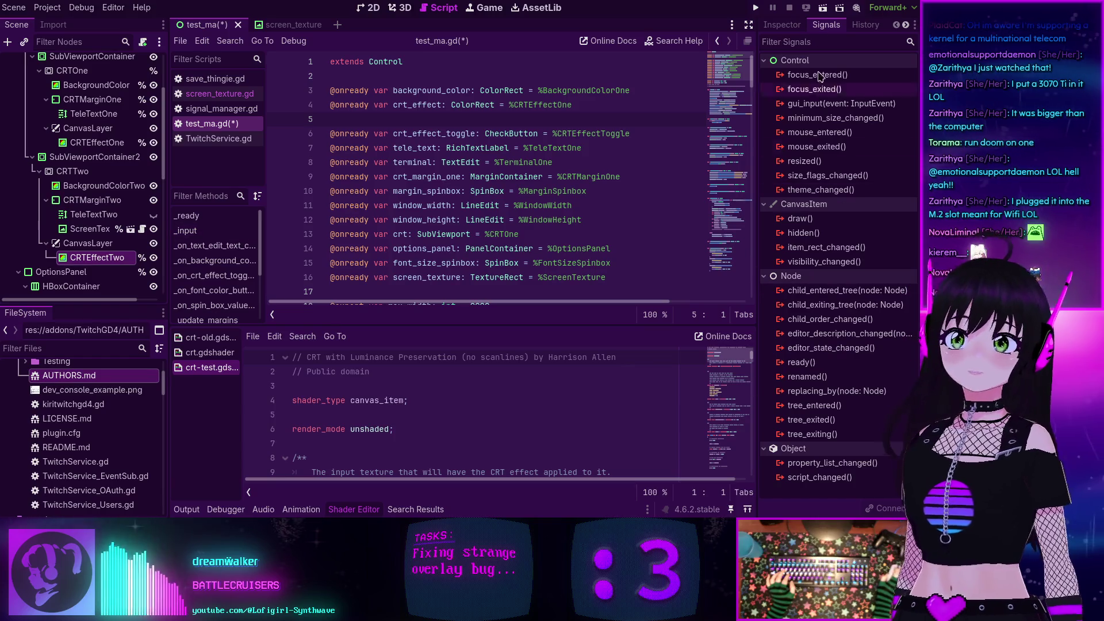
click(782, 25)
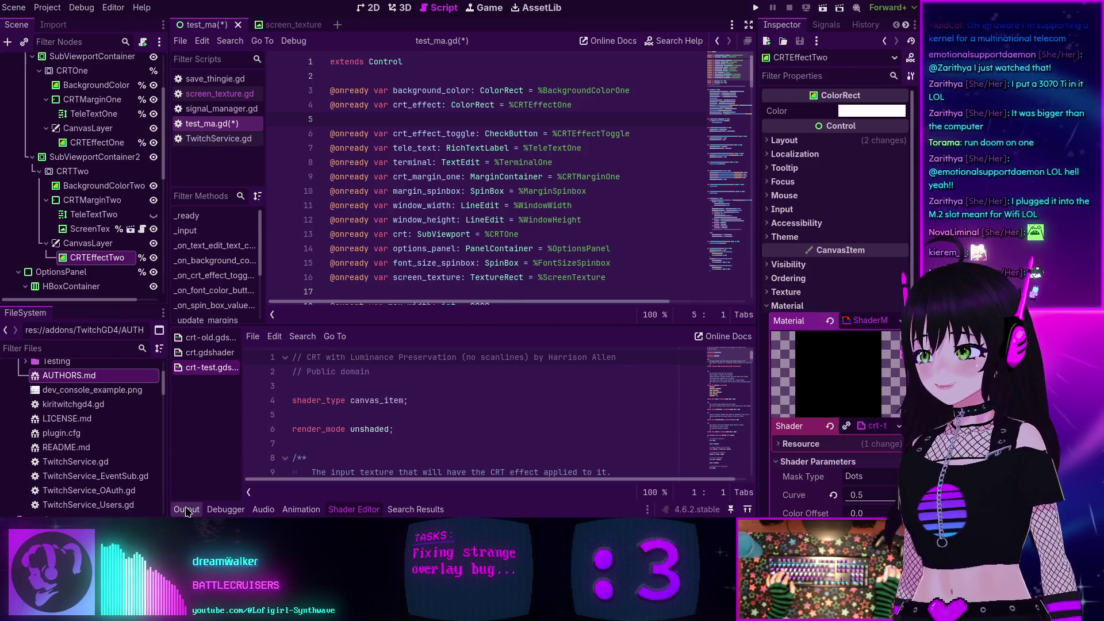
double_click(186, 511)
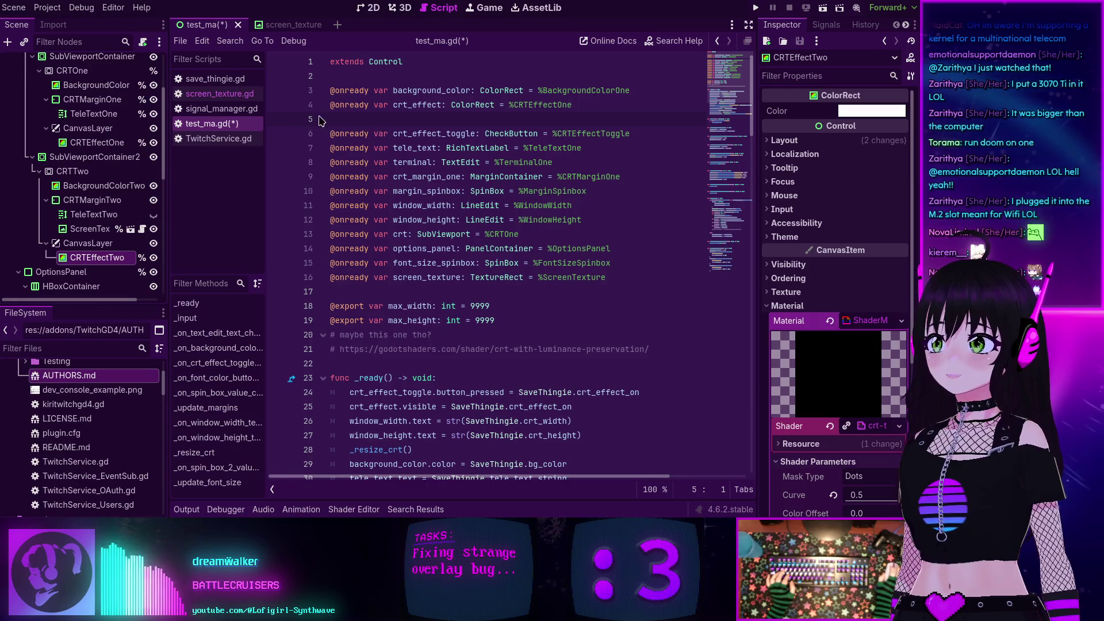
- Add a crt_effect_two reference for CRTEffectTwo, renaming crt_effect to crt_effect_one on lines 4 and 26
mouse_move(95, 257)
mouse_down()
mouse_move(426, 129)
mouse_move(389, 121)
mouse_up()
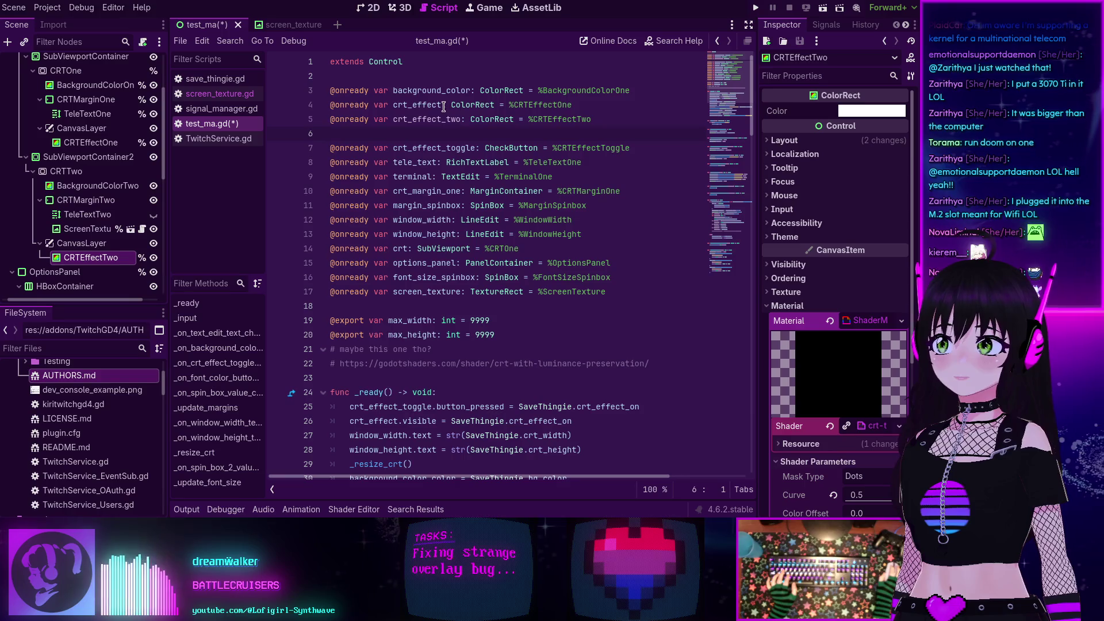
text(_one)
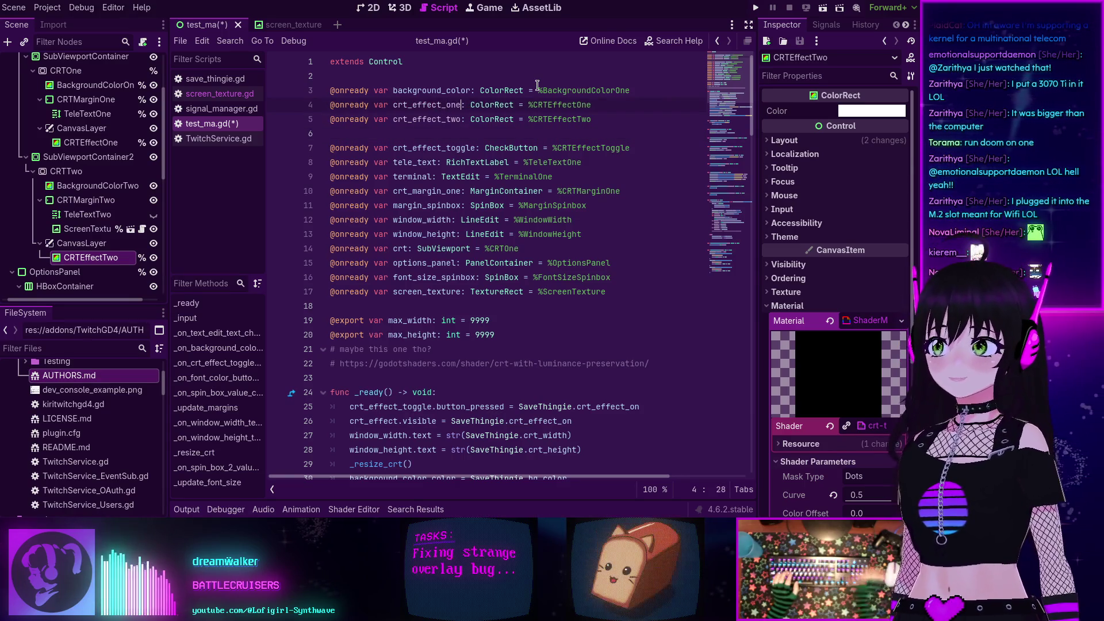
click(487, 138)
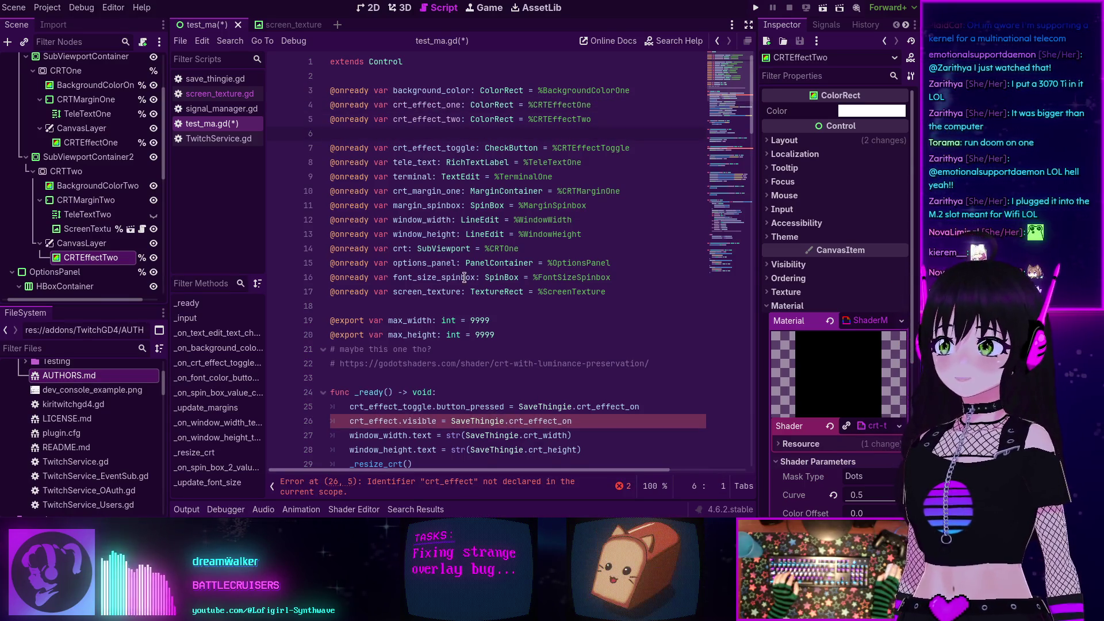
double_click(428, 104)
key(ctrl+c)
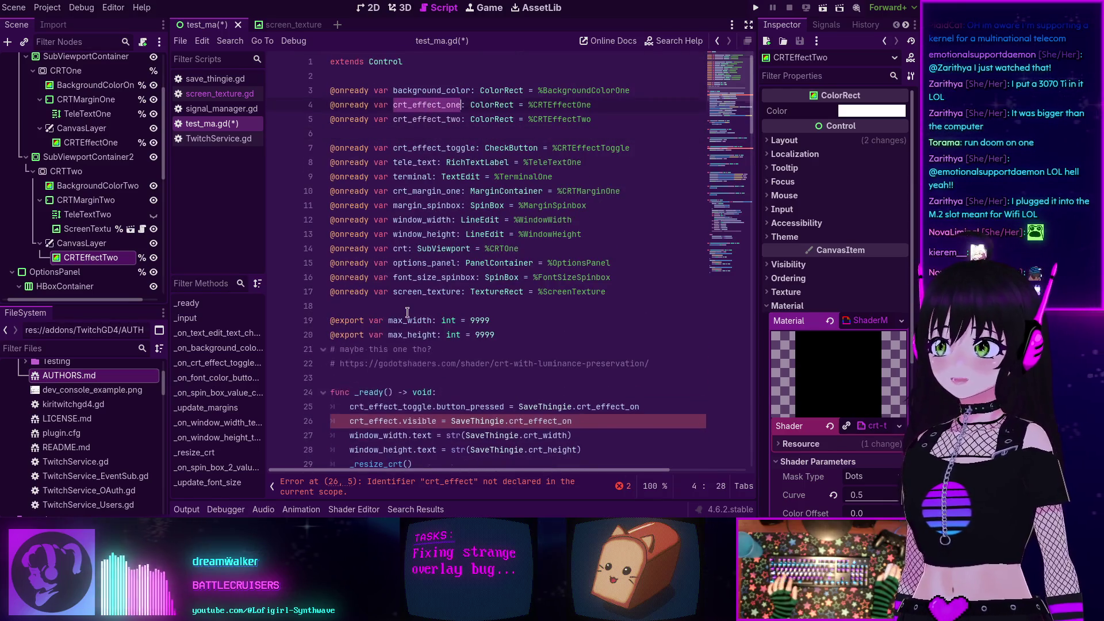
scroll(460, 229, down, 2)
double_click(374, 335)
key(ctrl+v)
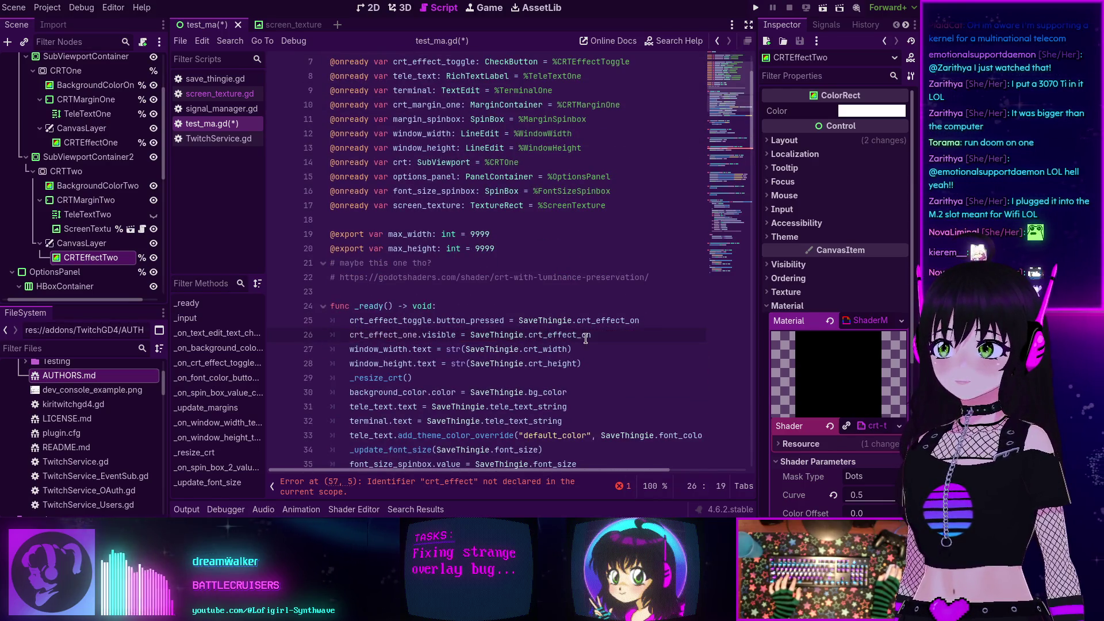
- Add 'crt_effect_two.visible = SaveThingie.crt_effect_on' below the crt_effect_one line in _ready
scroll(560, 320, down, 1)
scroll(502, 314, down, 13)
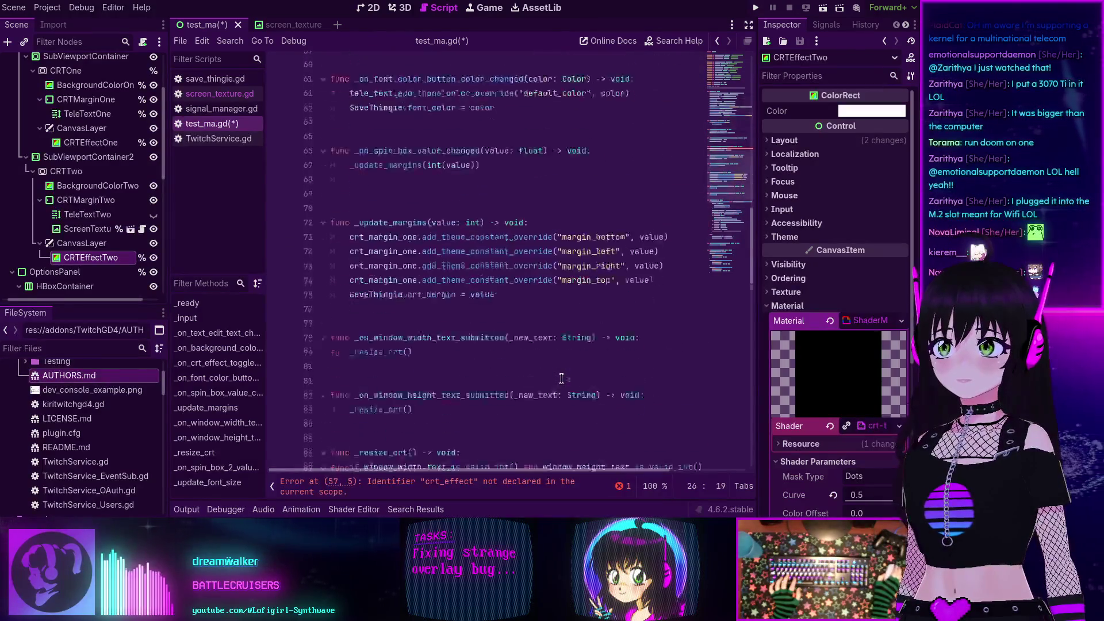
scroll(401, 196, up, 11)
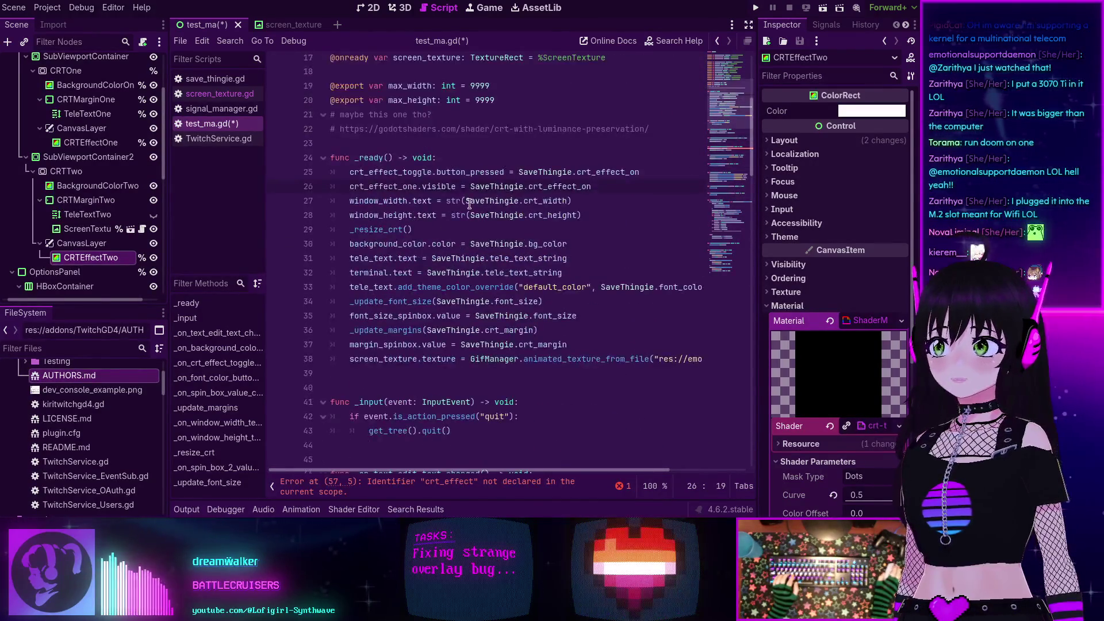
key(Return)
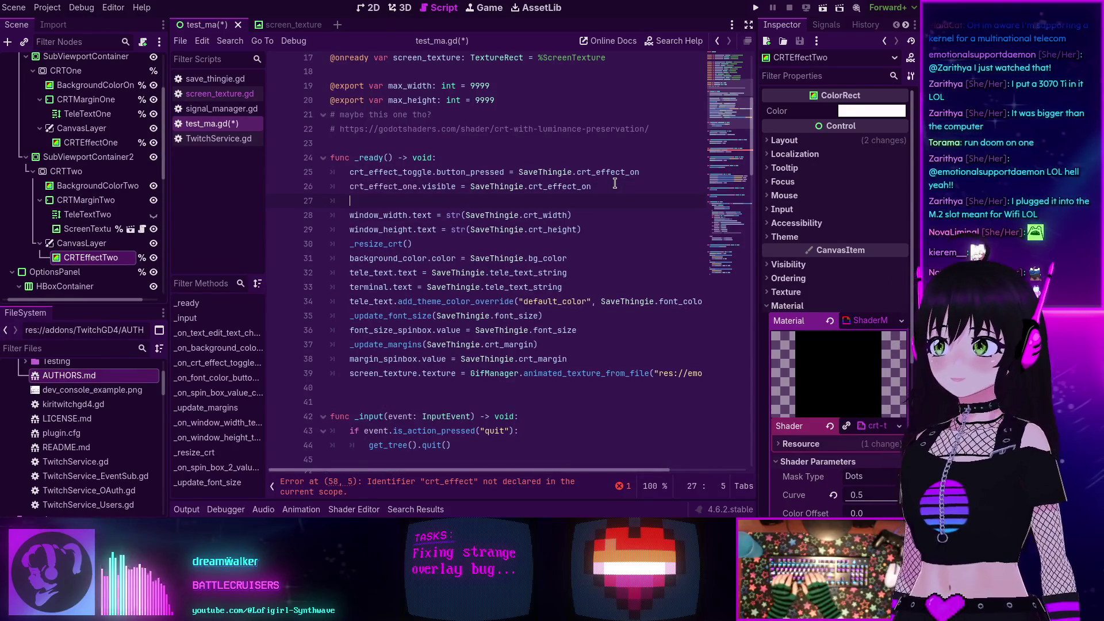
text(crt_)
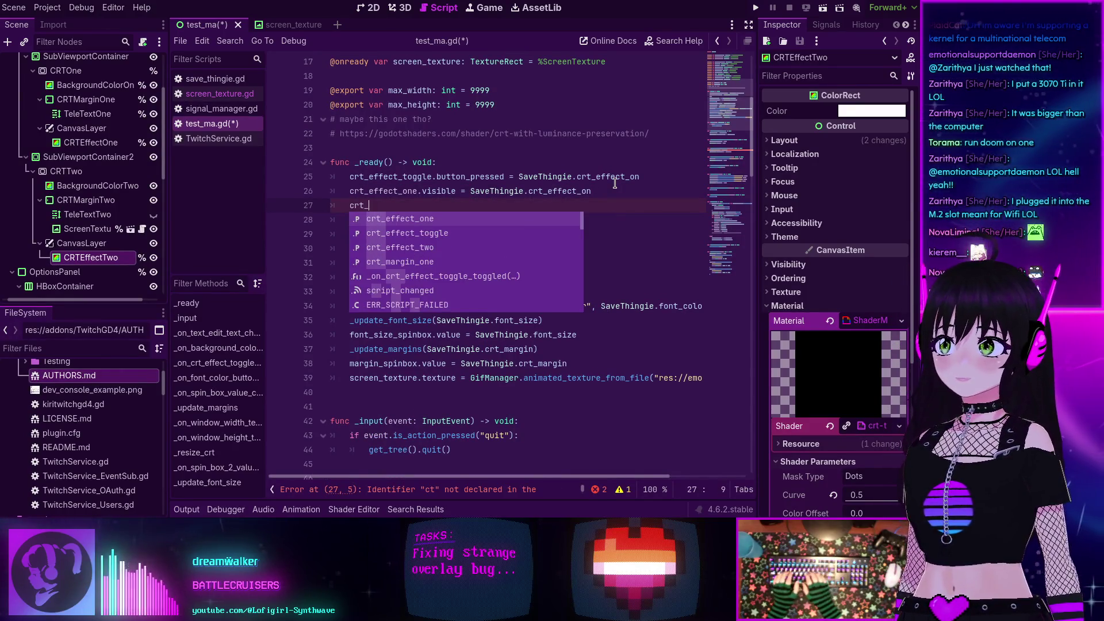
text(effect_two.vi)
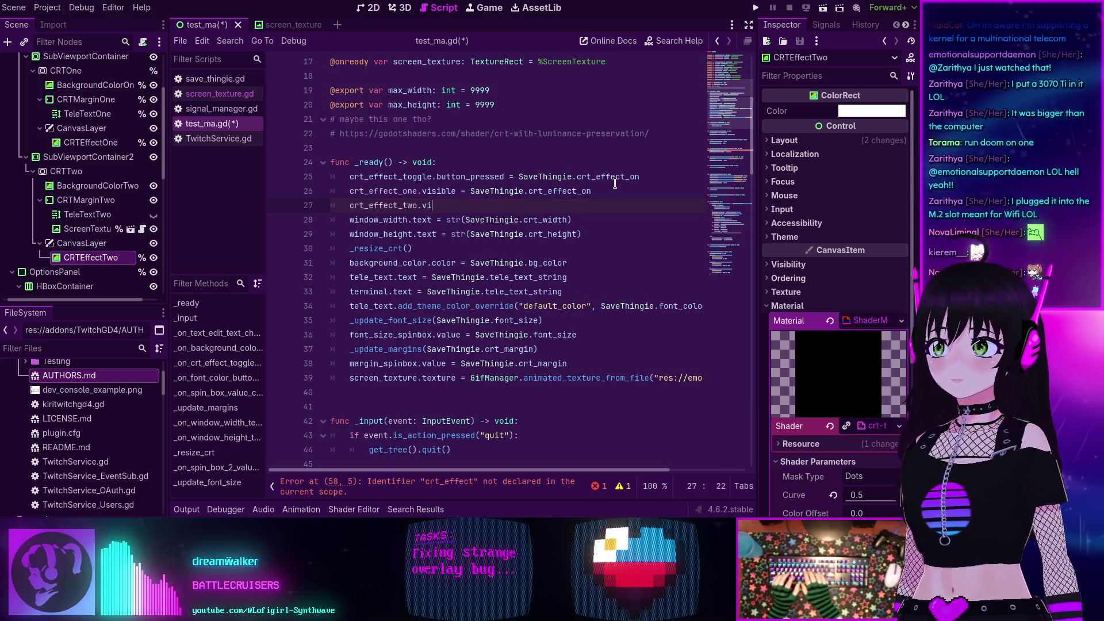
text(sible)
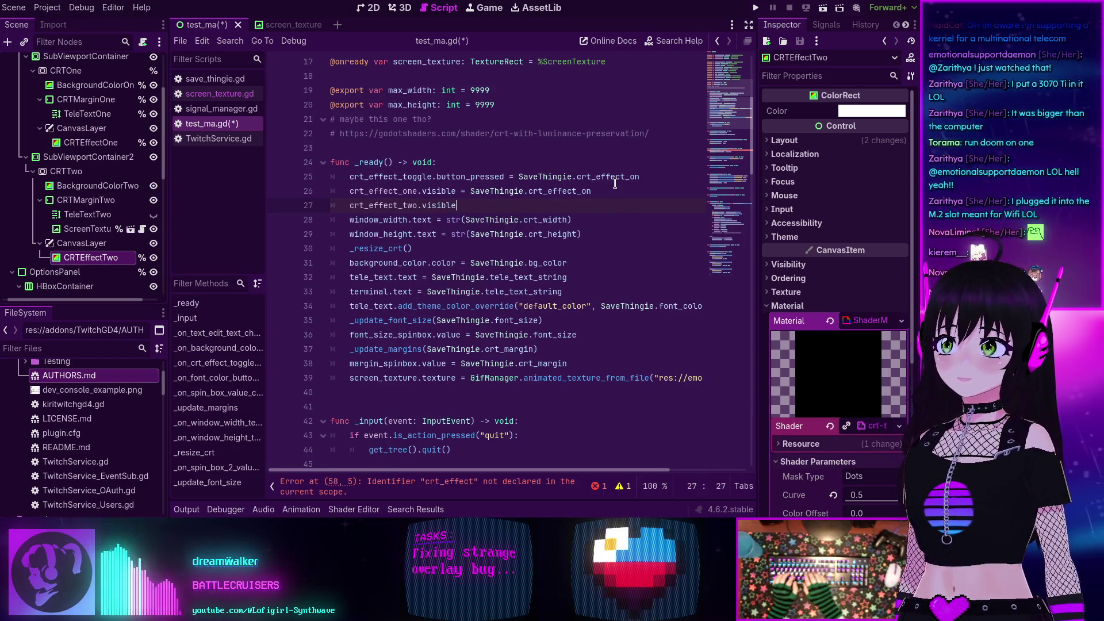
key(Up)
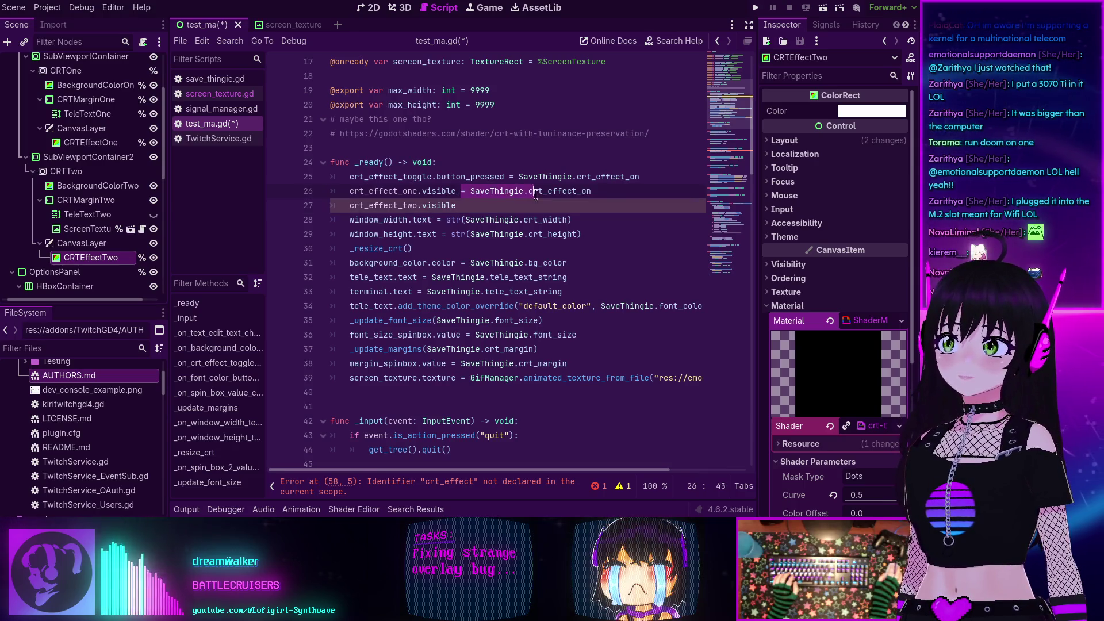
key(shift+End)
key(ctrl+c)
key(Down)
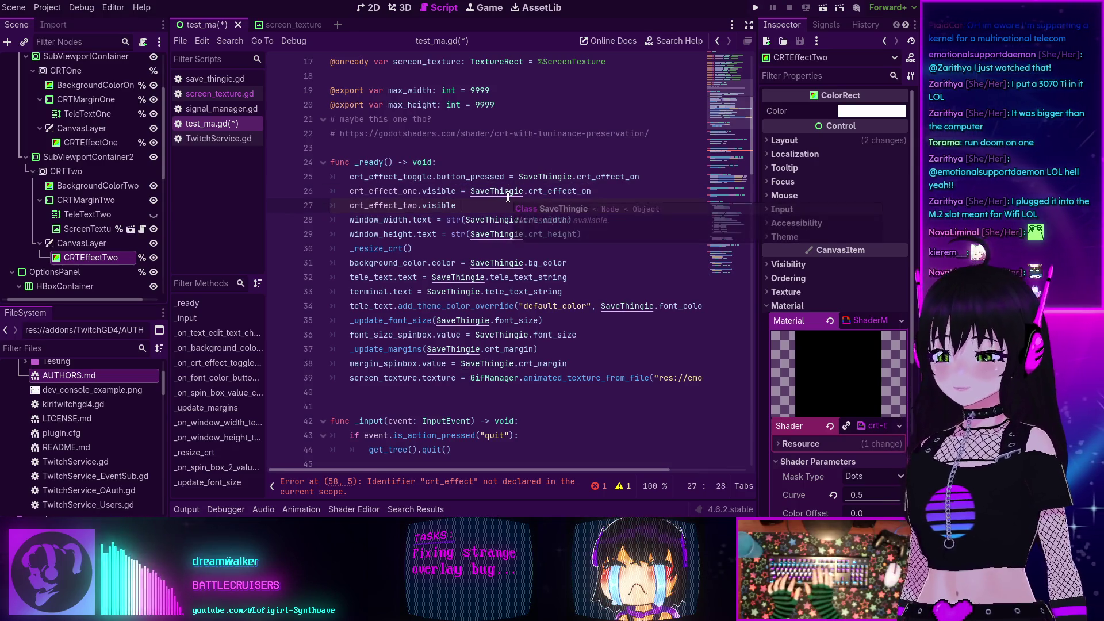
key(ctrl+v)
scroll(534, 204, down, 7)
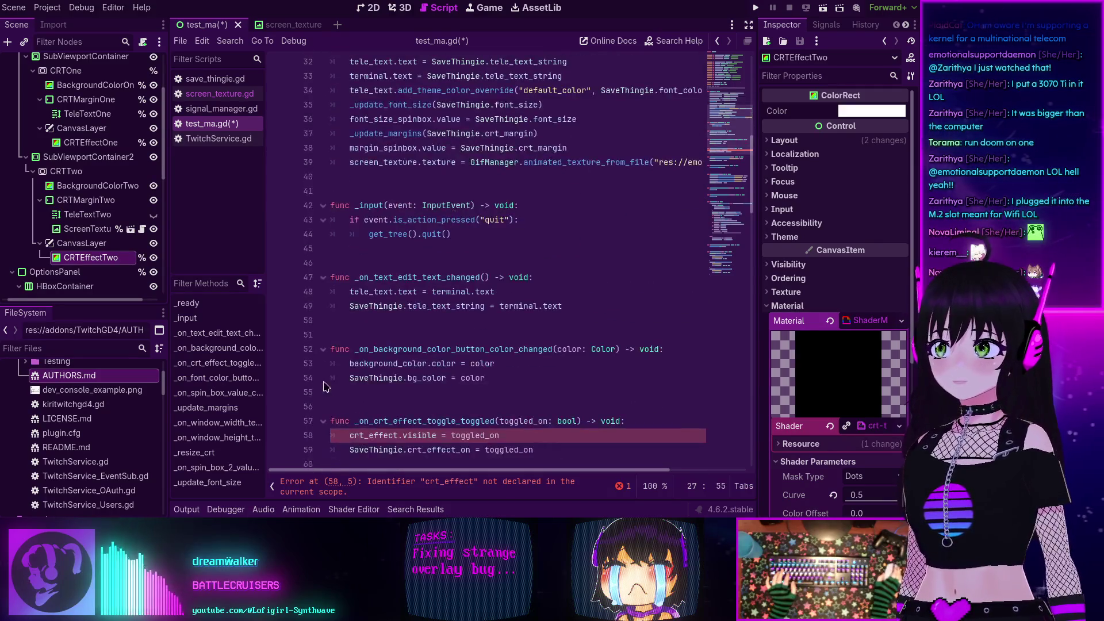
- In the toggle handler, use crt_effect_one on line 58 and add 'crt_effect_two.visible = toggled_on' below
click(400, 349)
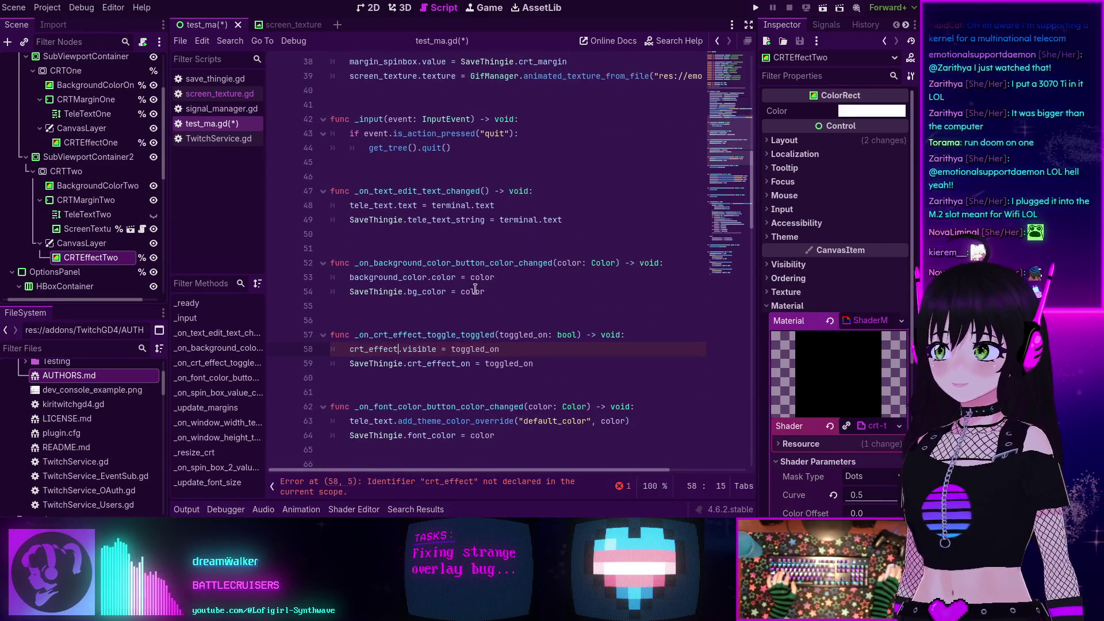
text(_one)
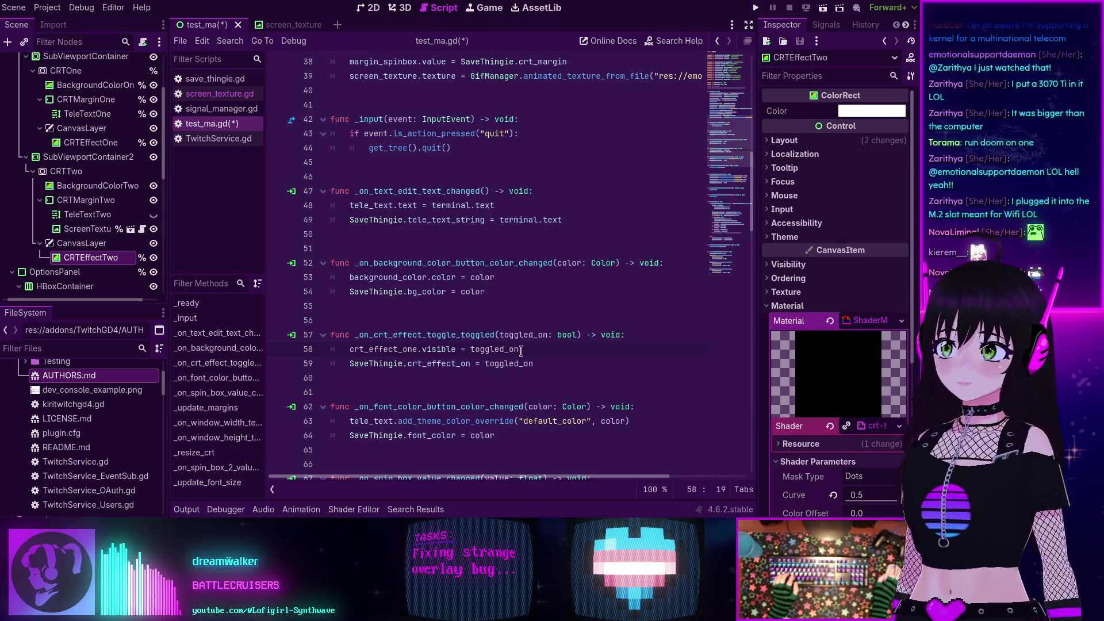
drag(520, 349, 349, 349)
key(ctrl+c)
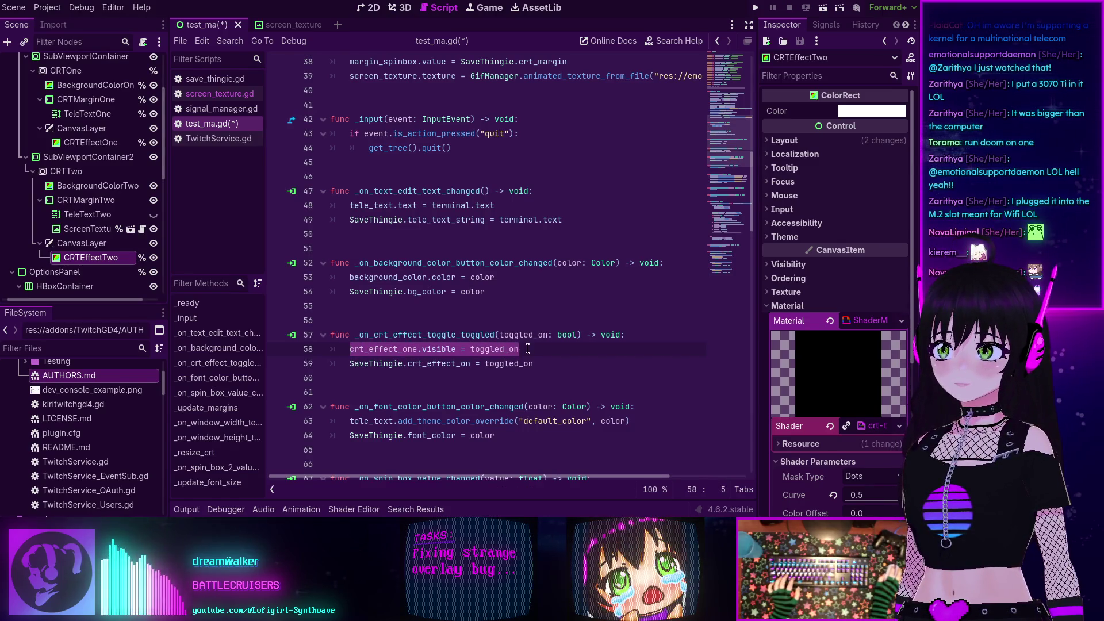
key(End)
key(Return)
key(ctrl+v)
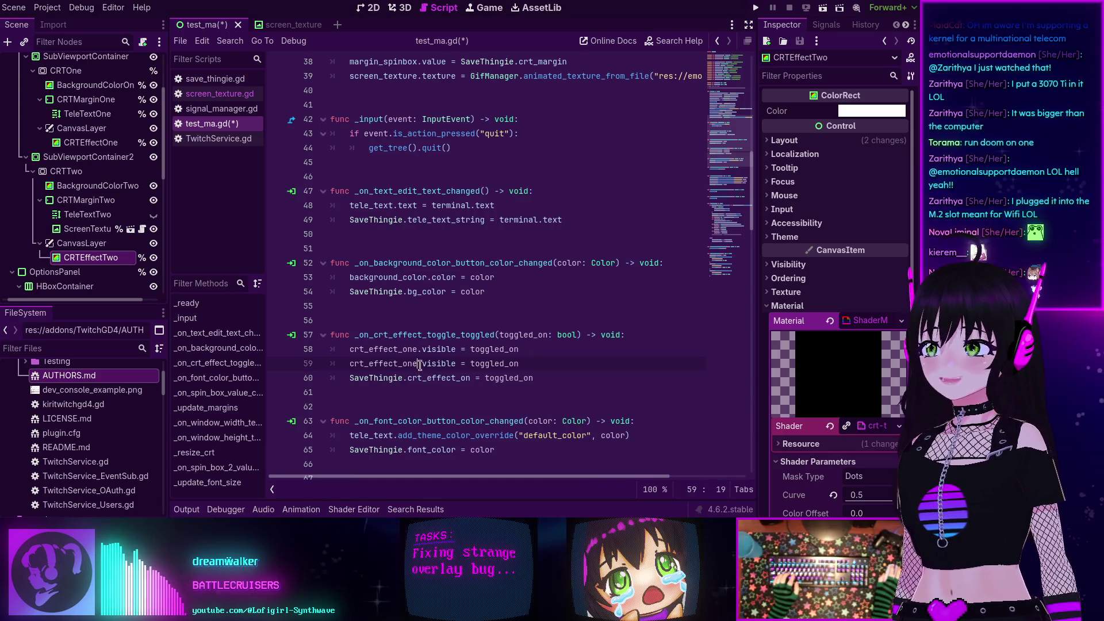
key(BackSpace)
key(BackSpace)
key(BackSpace)
text(two)
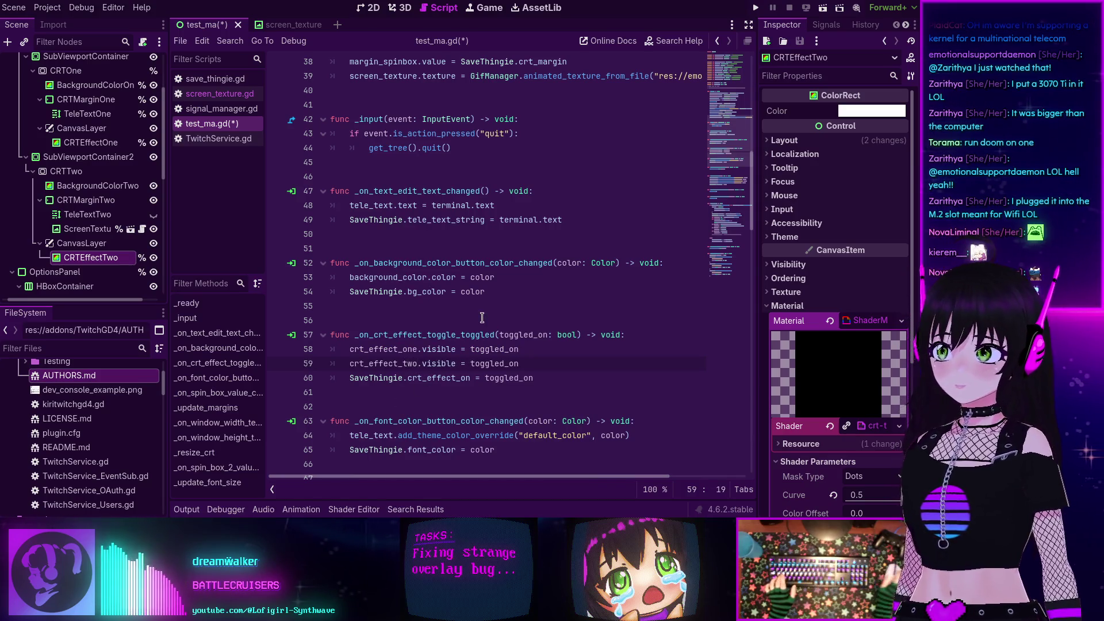
- Save test_ma.gd and run the project with F5
key(ctrl+s)
scroll(482, 318, down, 20)
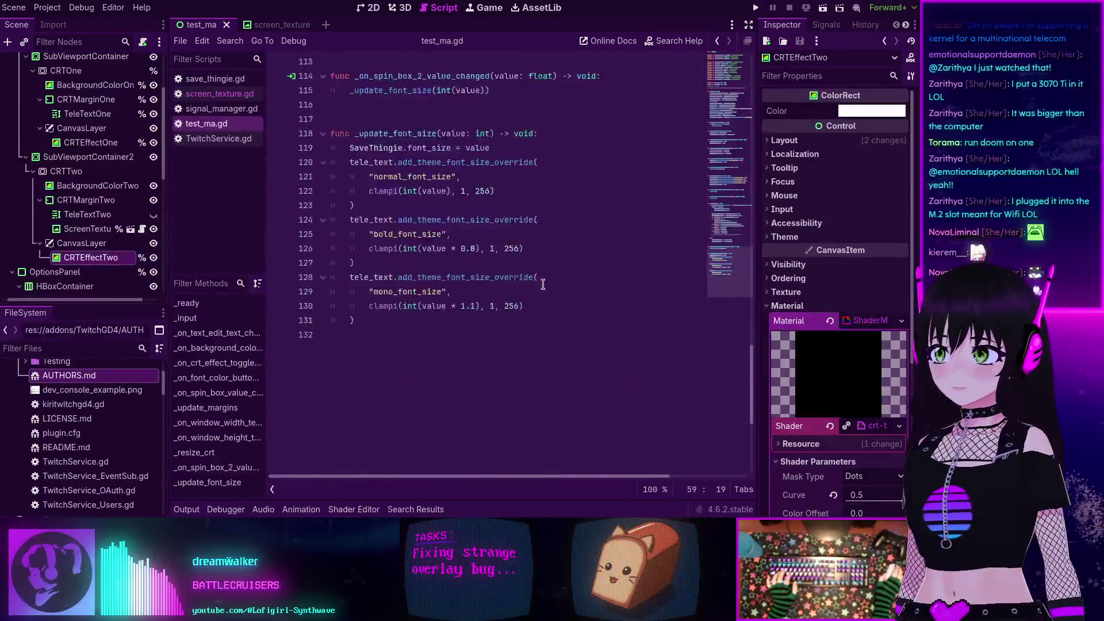
scroll(543, 284, up, 20)
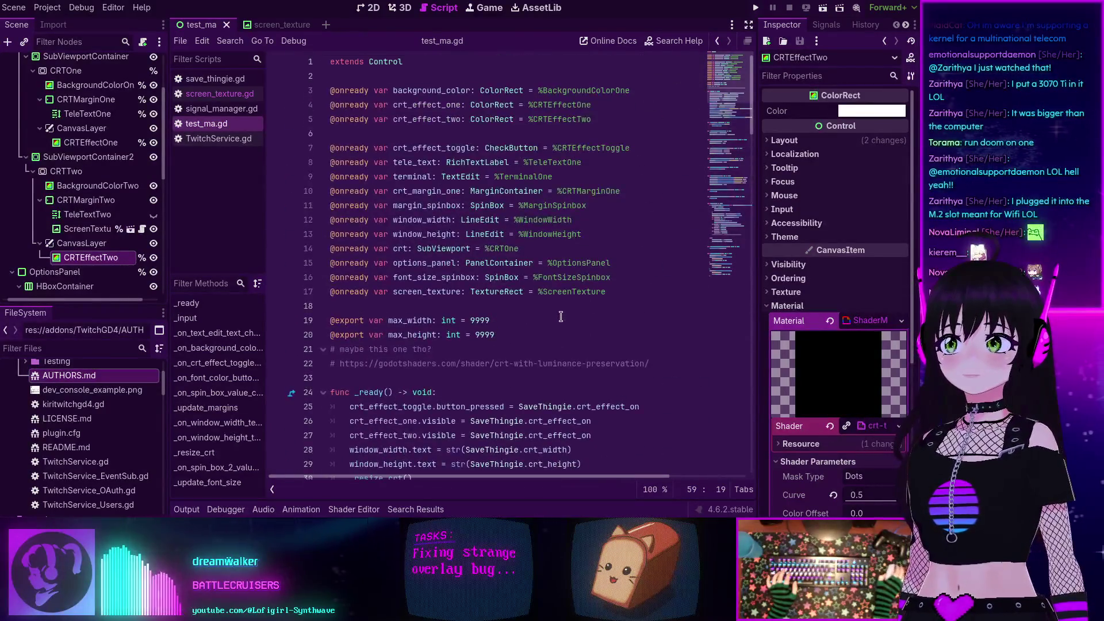
key(F5)
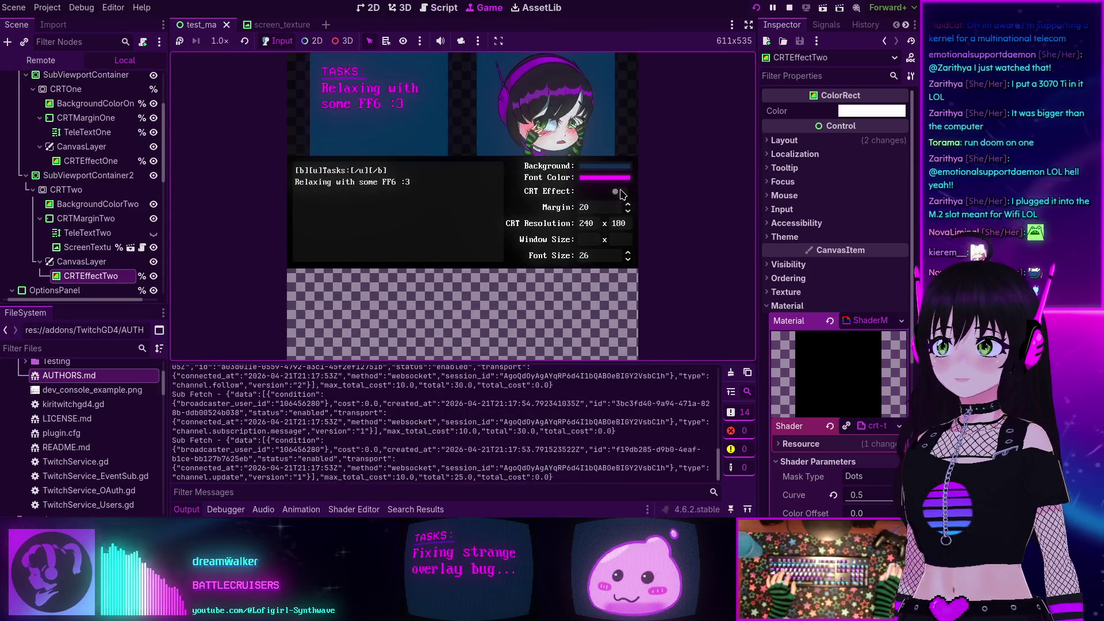
- Turn CRT Effect off in the running overlay to check both screens, then stop the game
click(620, 192)
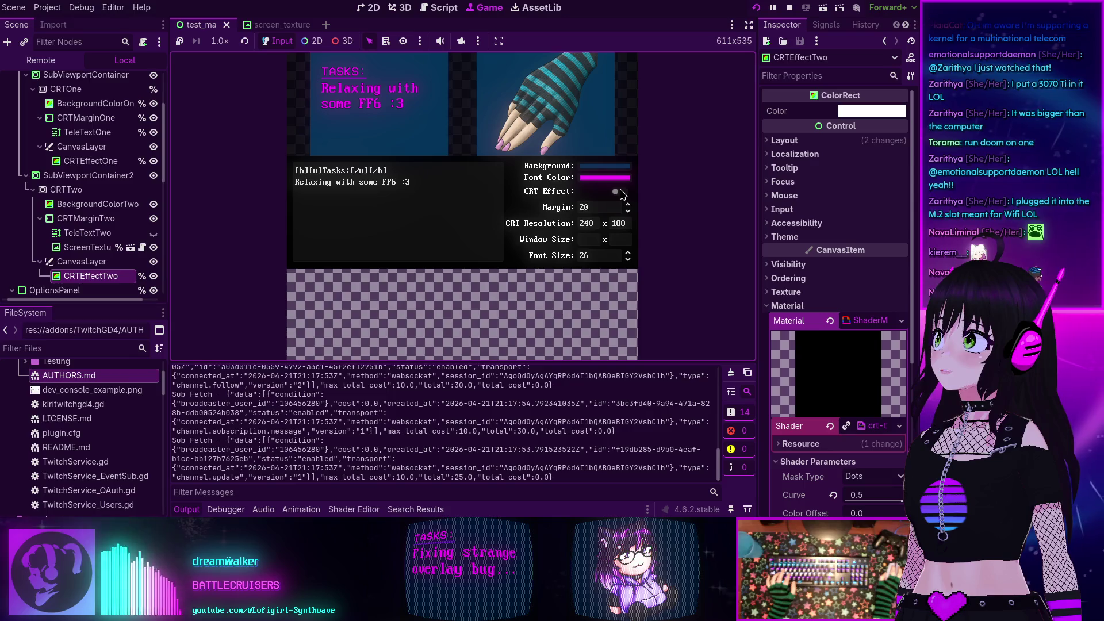
click(789, 8)
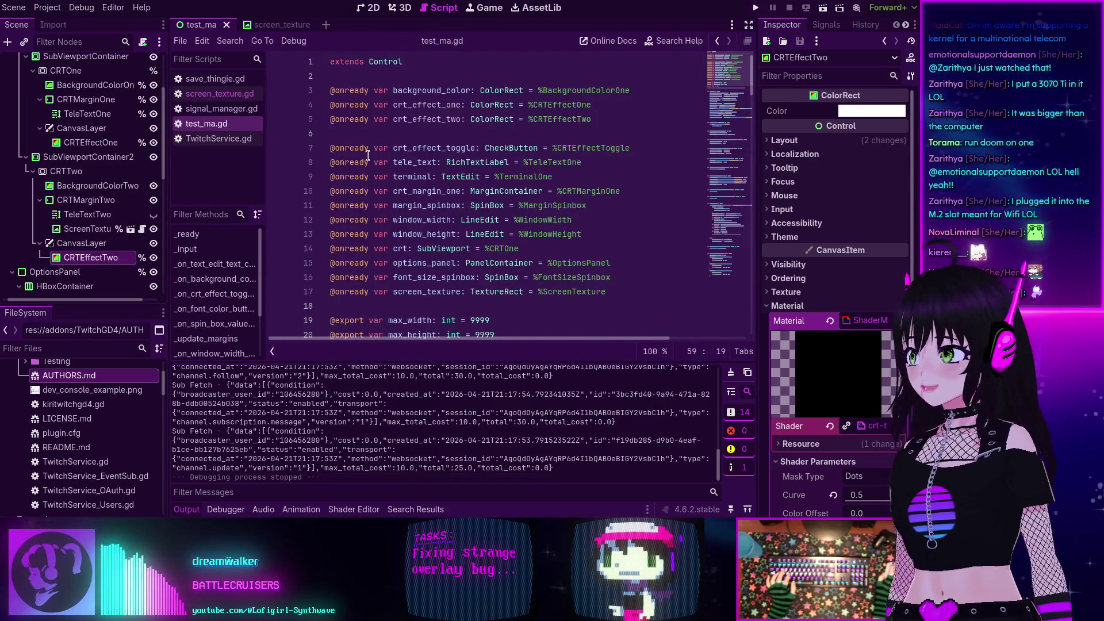
- Find in Files for crt_margin_one, listing 5 matches in test_ma.gd
mouse_move(368, 155)
click(499, 129)
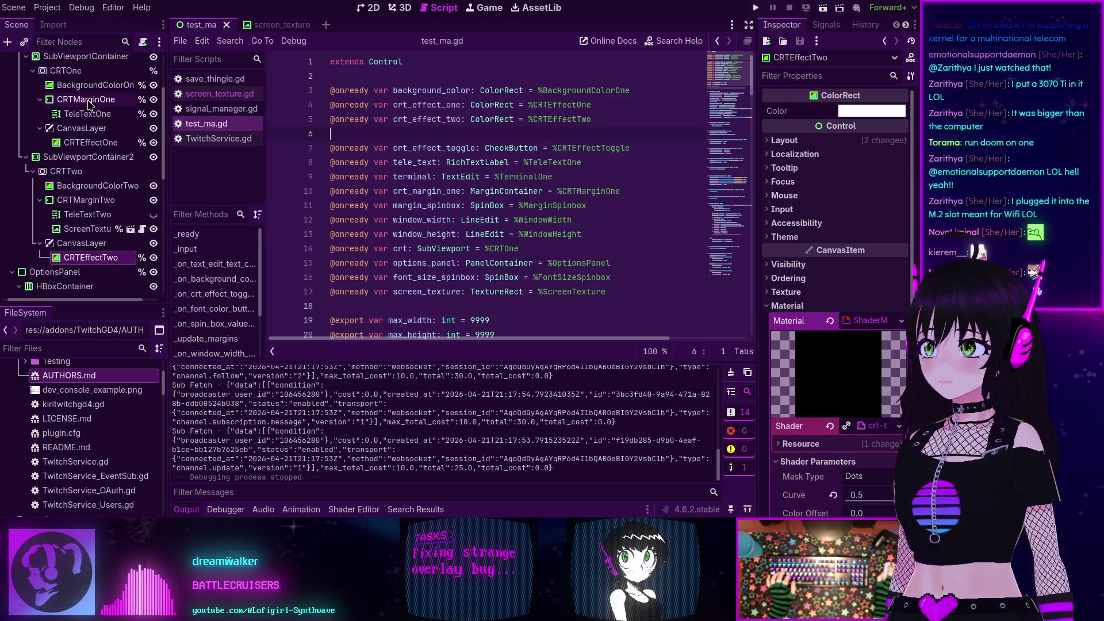
double_click(404, 191)
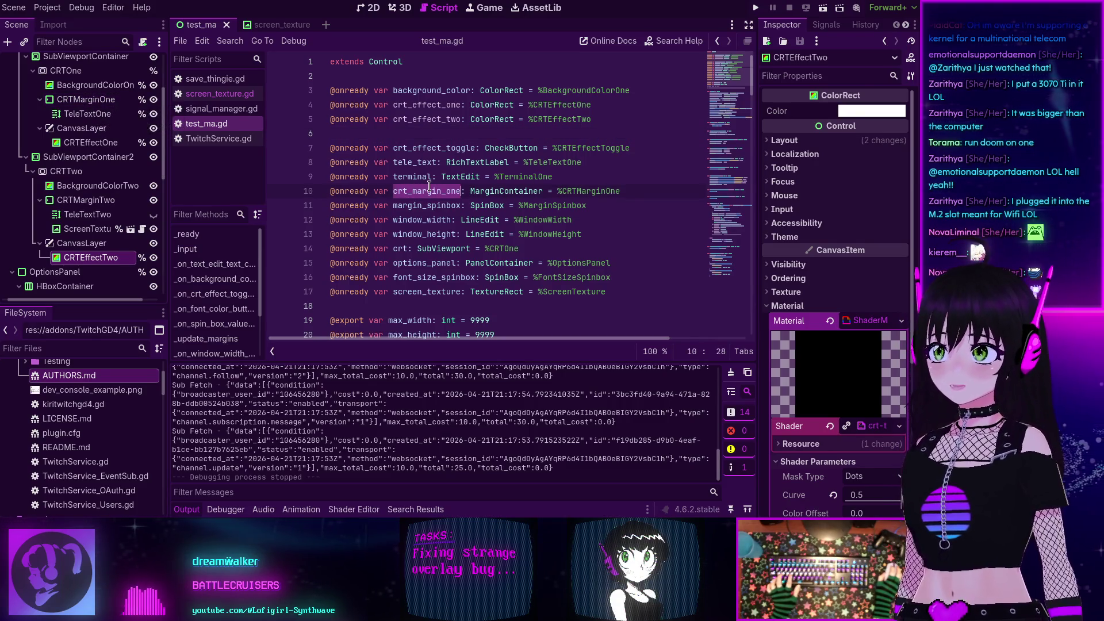
key(ctrl+shift+f)
key(Return)
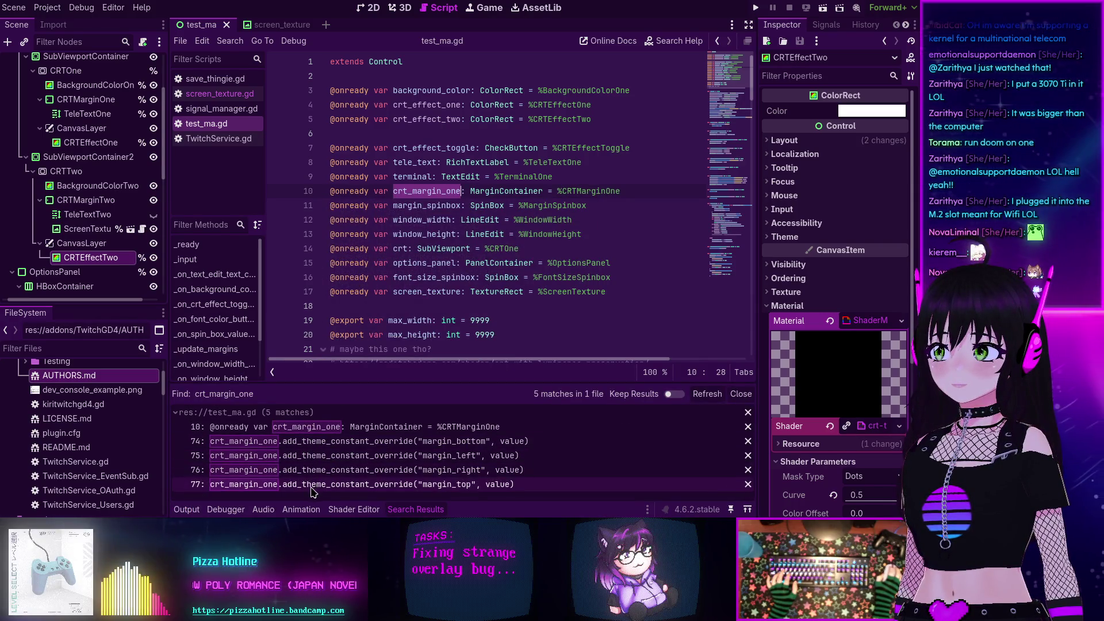
- Check the margin_bottom use on line 74, return to the declarations, and select the CRTMarginTwo node
click(300, 445)
scroll(406, 247, down, 3)
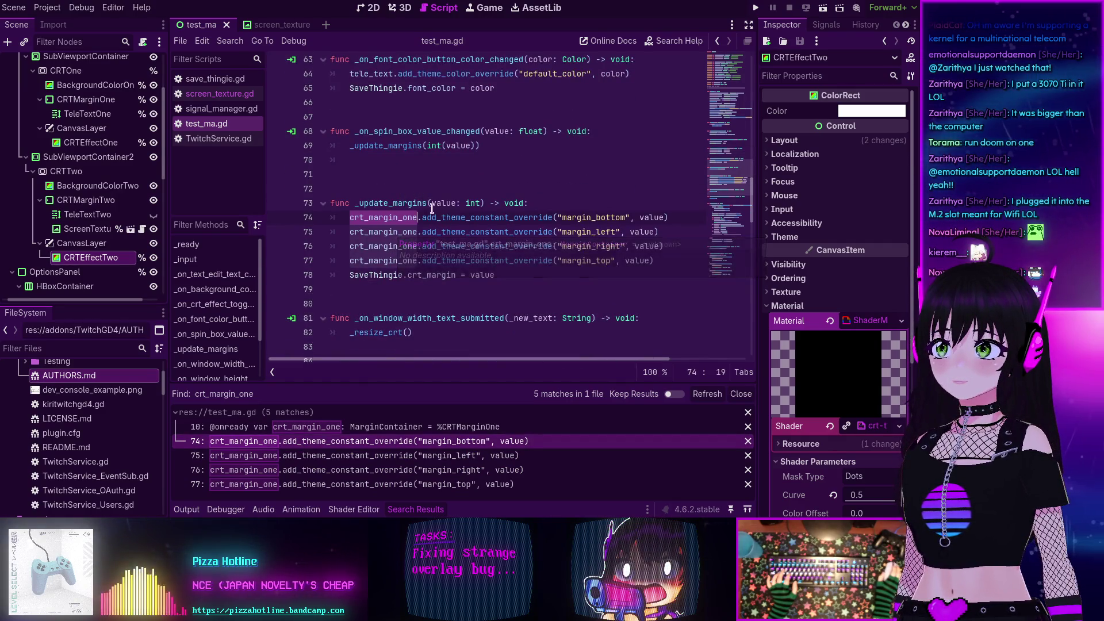
key(alt+Left)
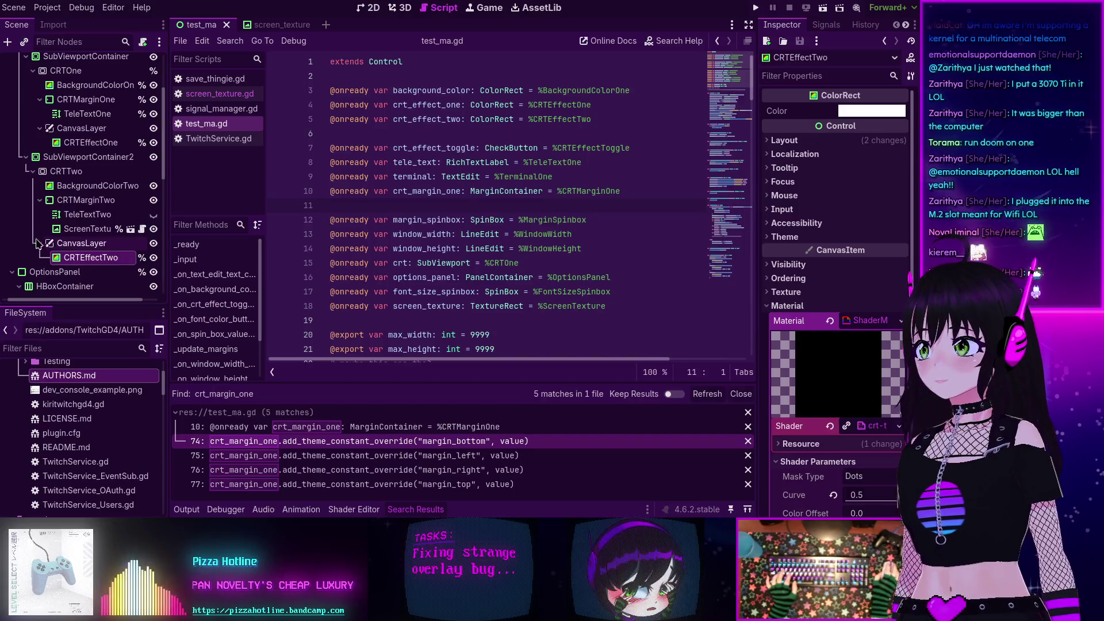
click(90, 203)
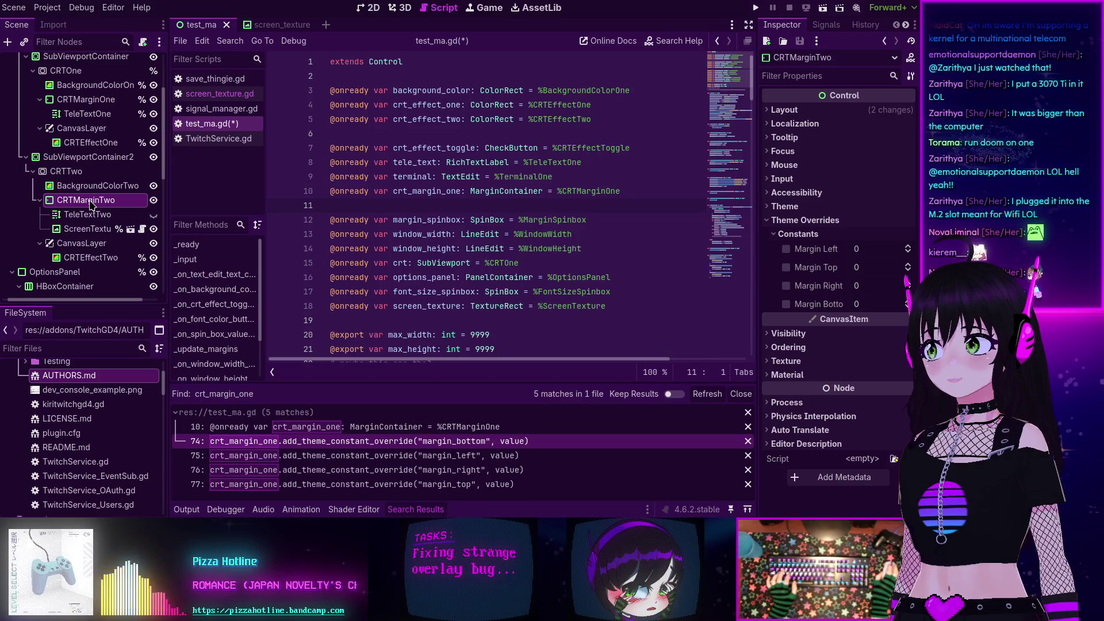
- Give CRTMarginTwo a unique name and declare it as crt_margin_two below crt_margin_one
right_click(91, 203)
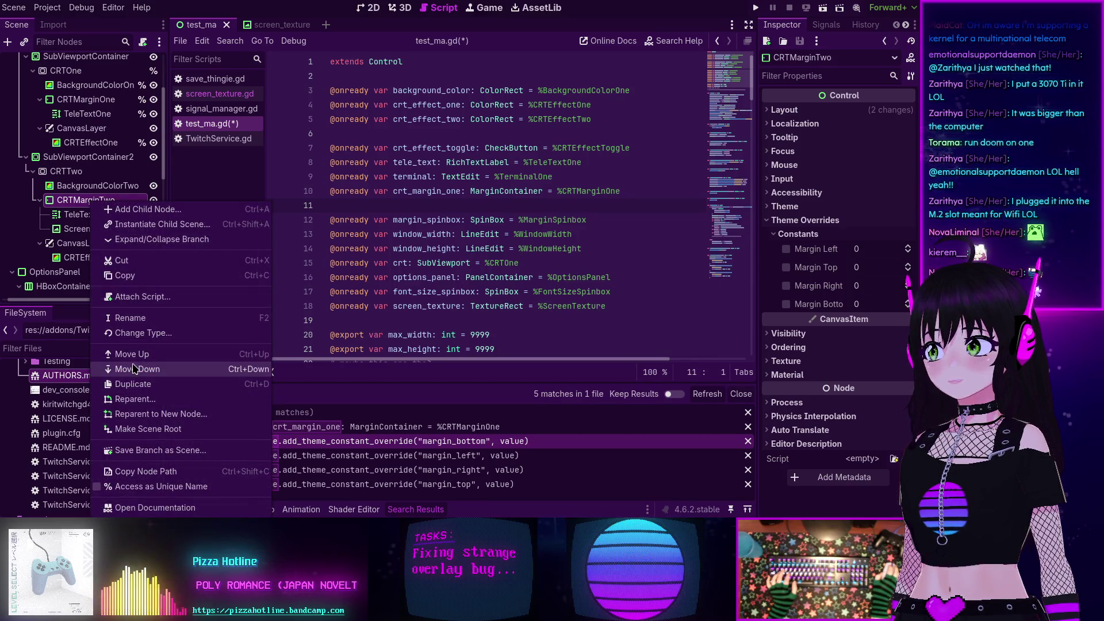
click(151, 487)
mouse_move(91, 195)
mouse_down()
mouse_move(91, 213)
mouse_move(423, 204)
mouse_up()
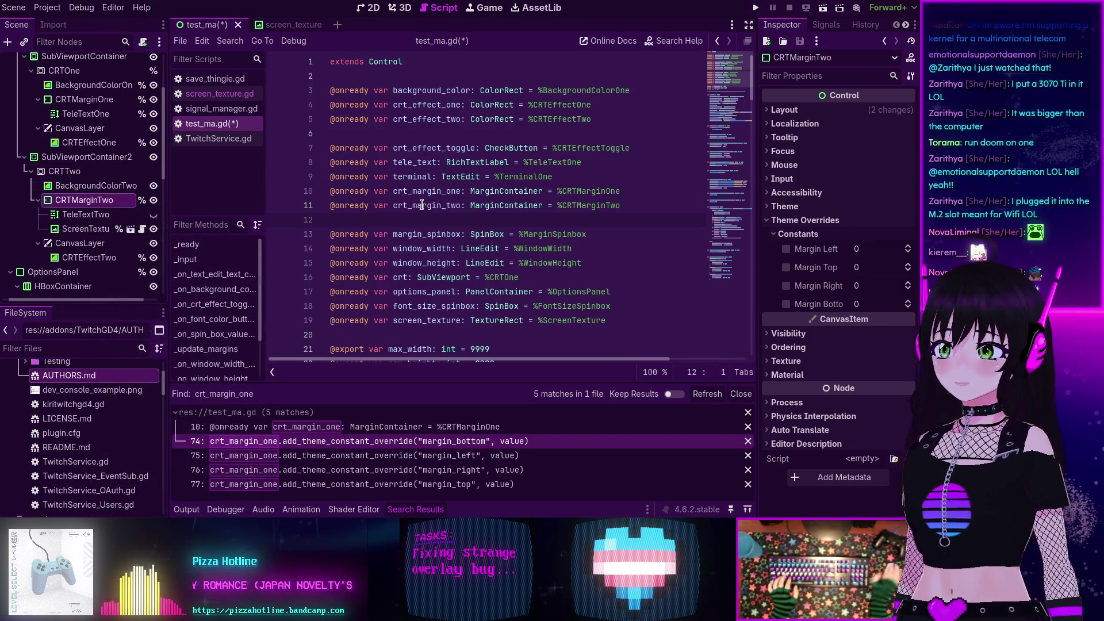
key(BackSpace)
- Go to the crt_margin_one margin_left use on line 75 and select the four margin override lines
double_click(428, 193)
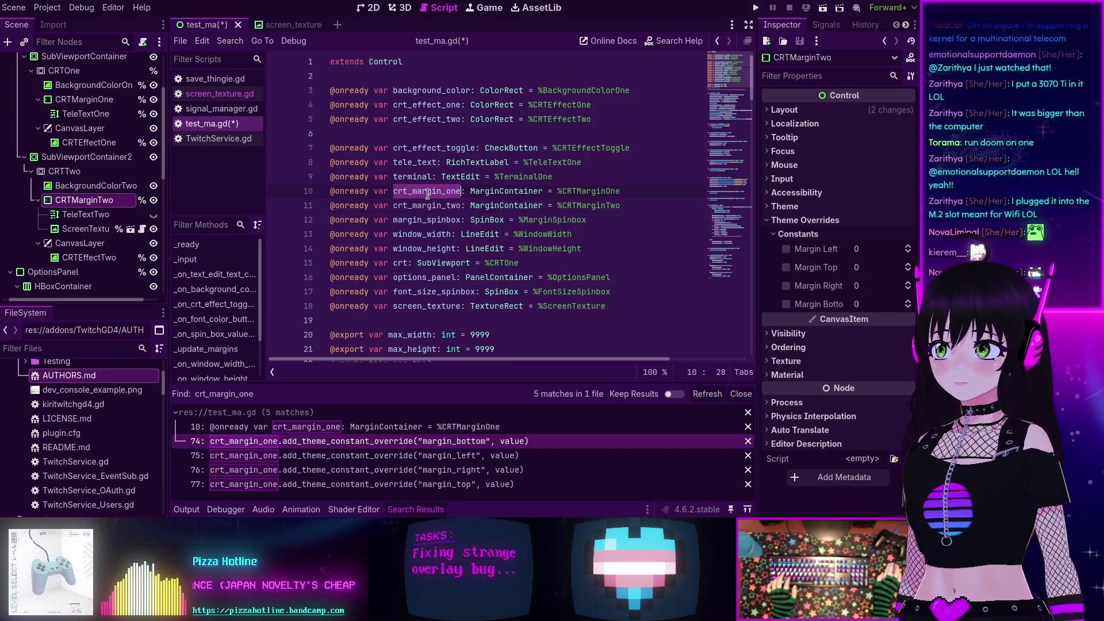
click(310, 456)
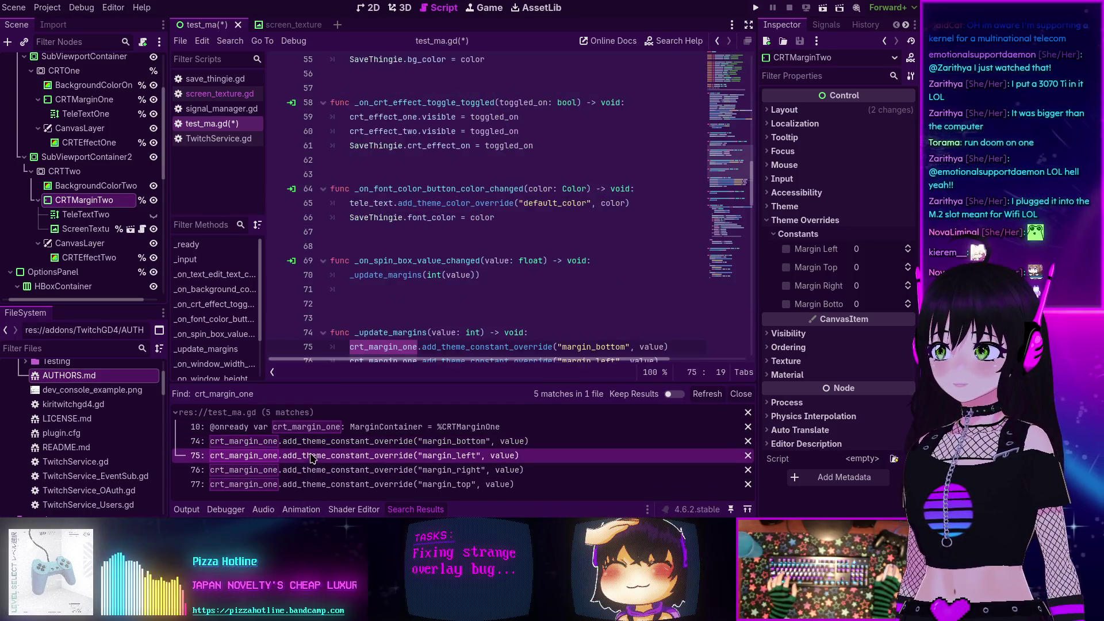
scroll(363, 342, down, 3)
drag(657, 262, 333, 224)
key(ctrl+c)
click(659, 261)
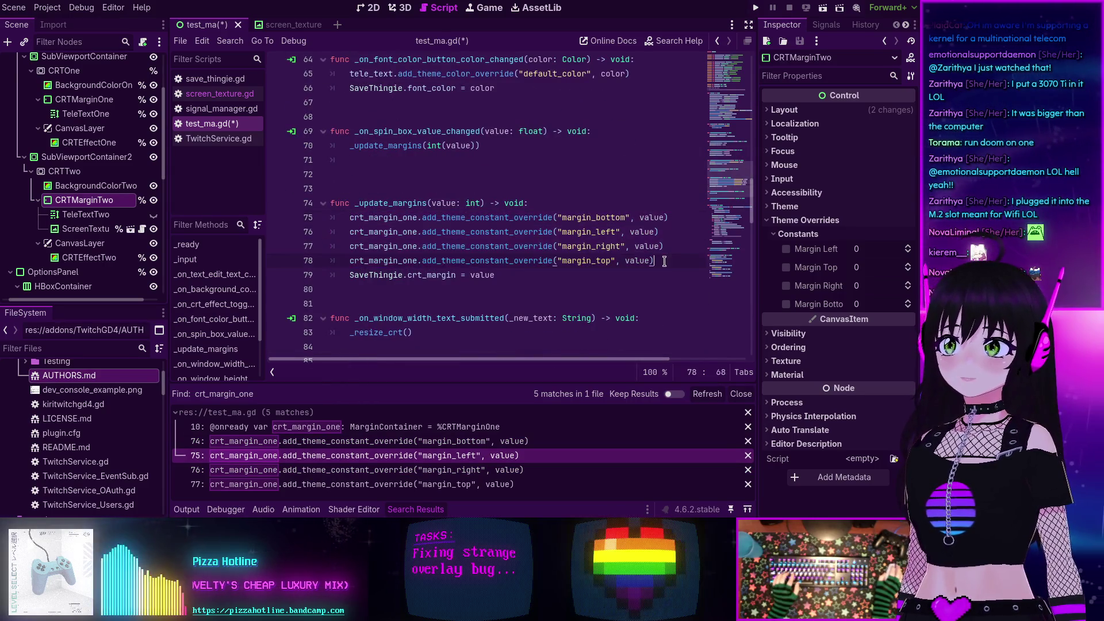
- Duplicate the four margin override lines for crt_margin_two, save the script, and run the game
key(Return)
key(ctrl+v)
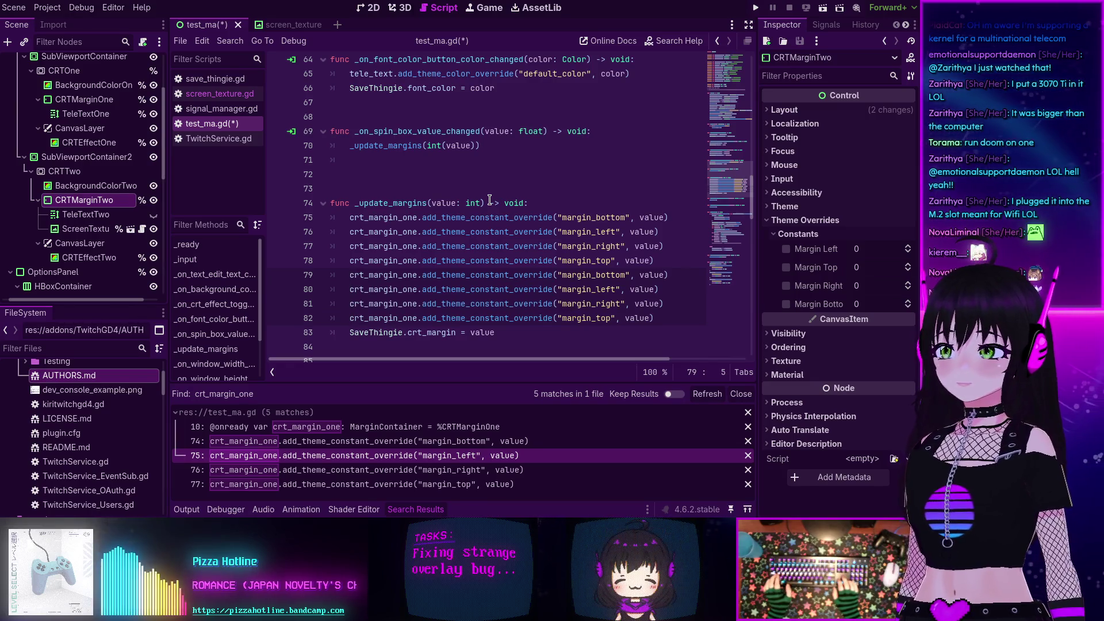
key(BackSpace)
key(BackSpace)
text(wo)
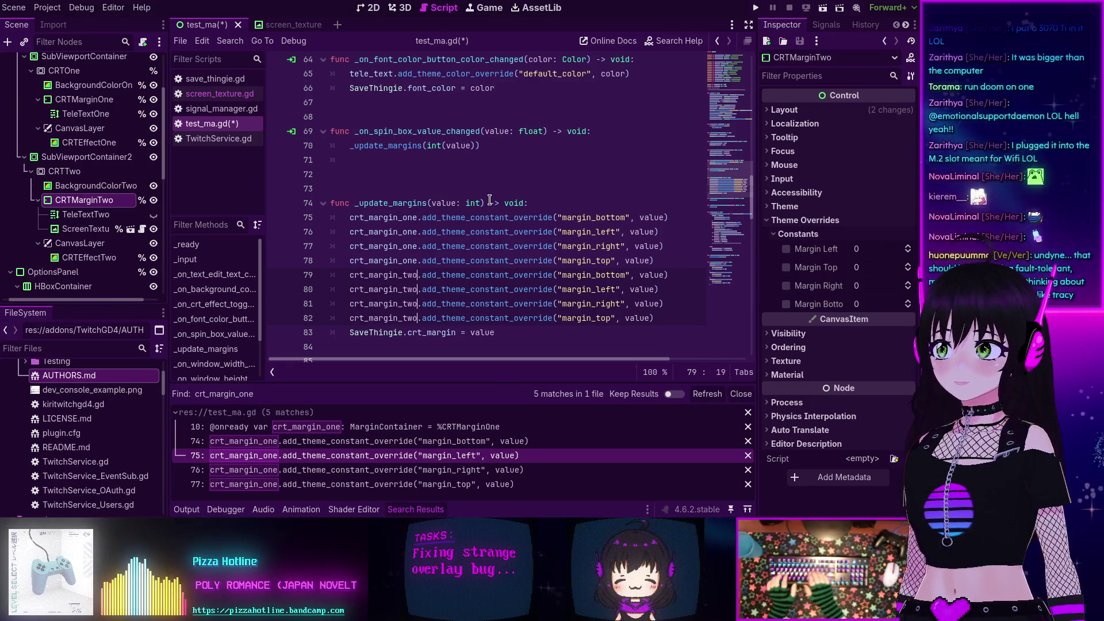
key(ctrl+s)
key(Down)
key(Down)
key(Down)
key(End)
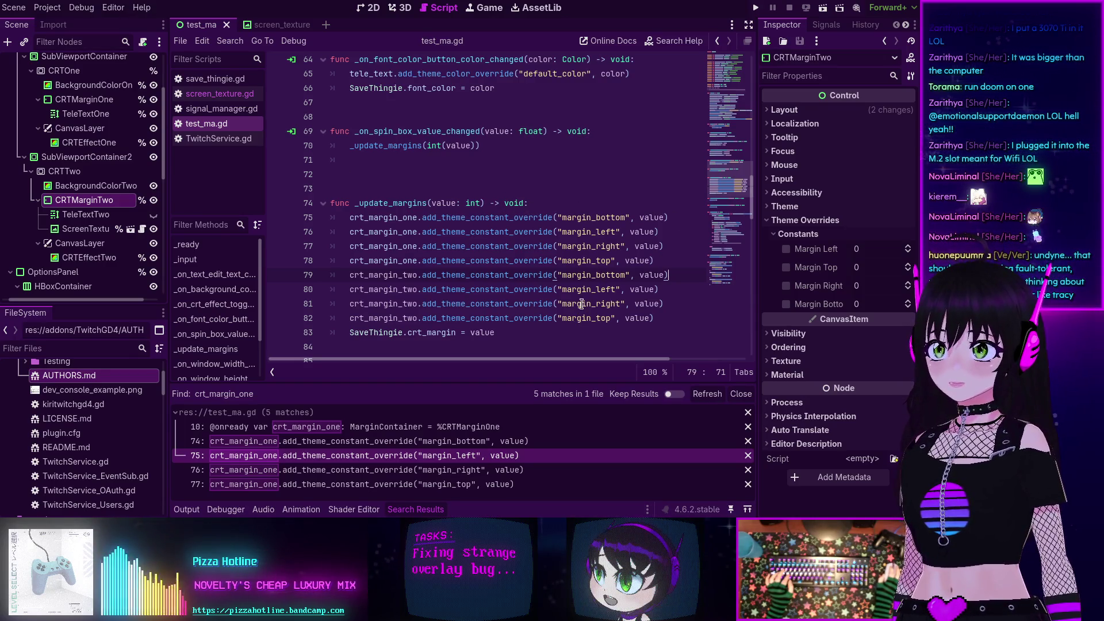
click(755, 8)
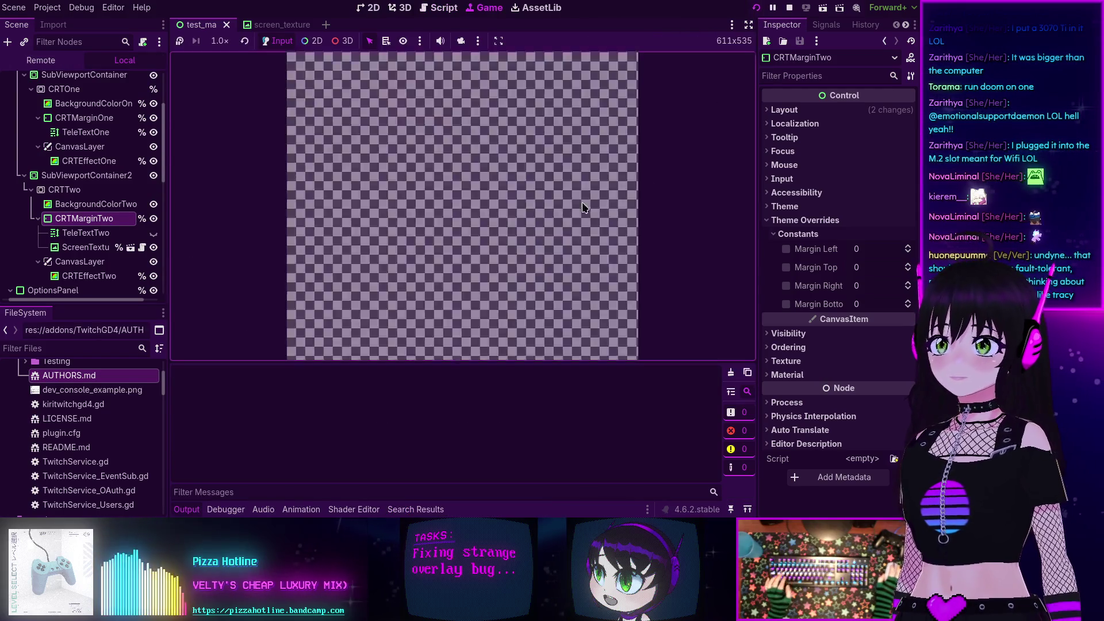
- Raise the Margin value, set it back to 20 while watching both screens, then stop the game
click(629, 205)
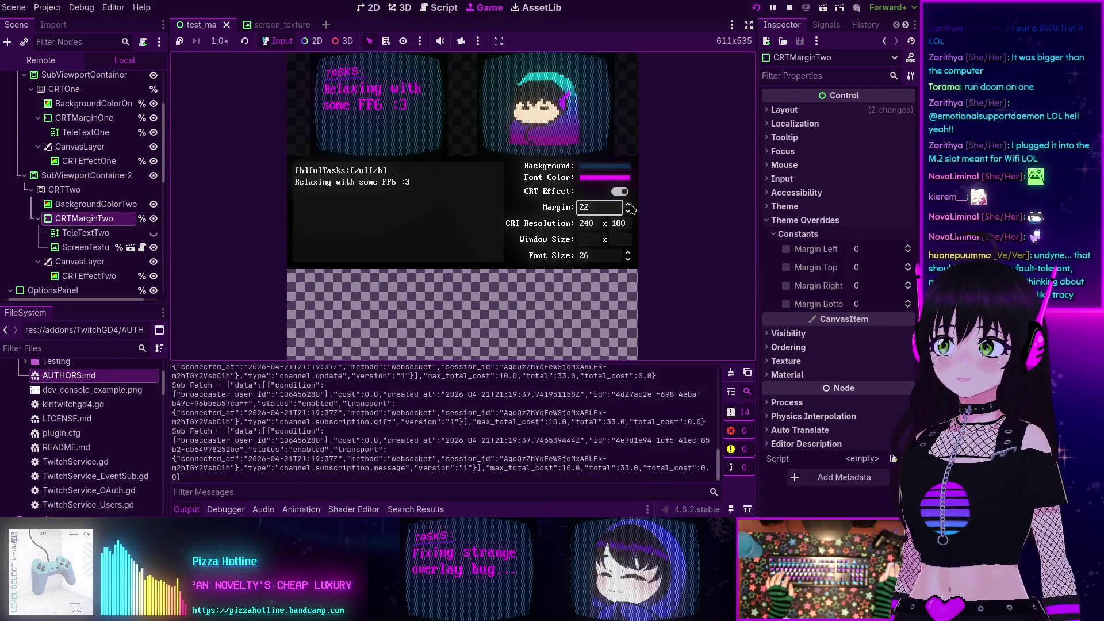
click(629, 211)
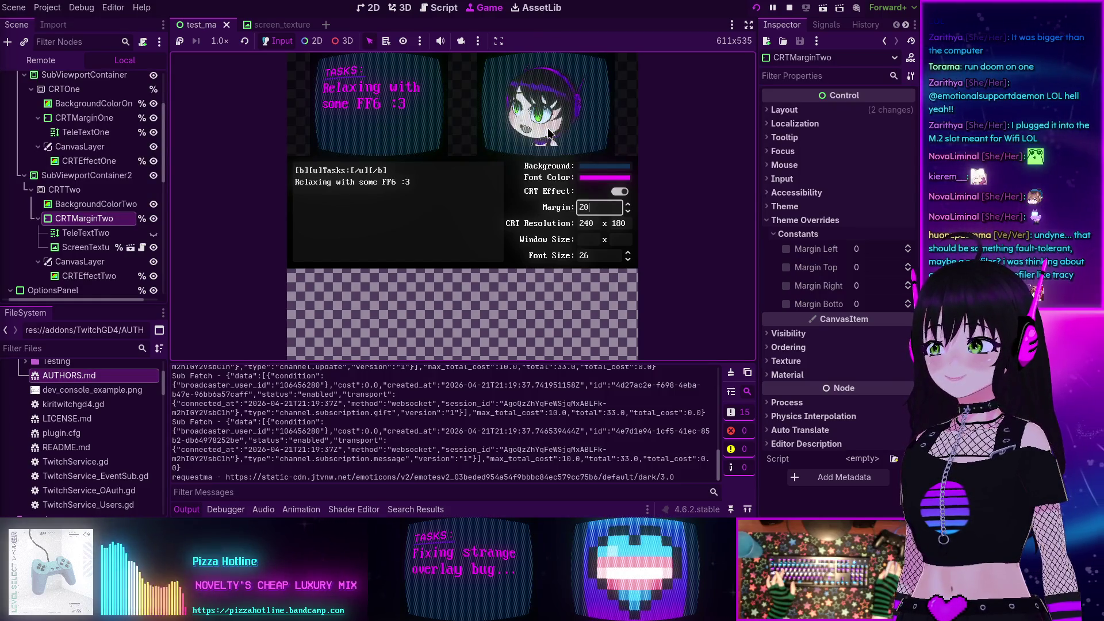
click(788, 9)
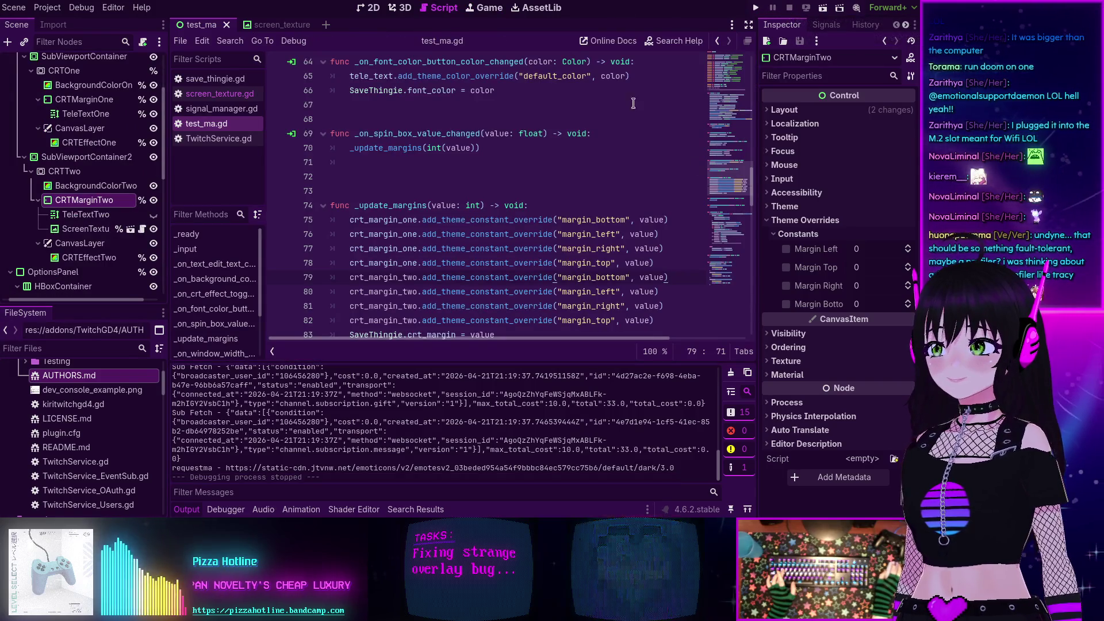
- Delete the four crt_margin_two margin override lines and switch to the 2D scene view
scroll(555, 164, down, 1)
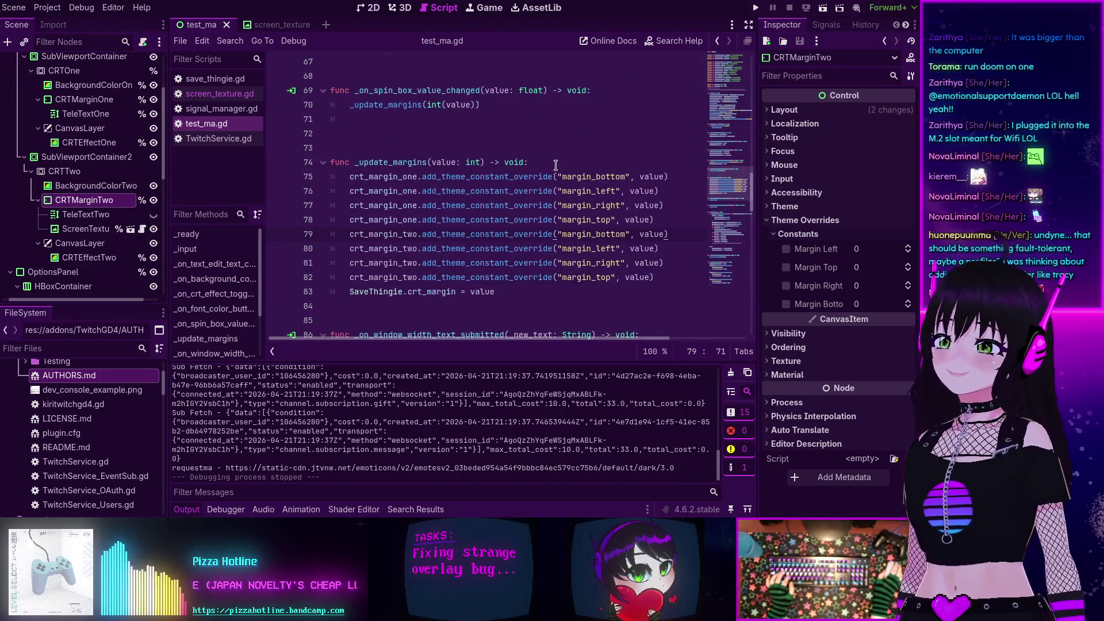
mouse_move(659, 276)
mouse_down()
mouse_move(425, 233)
mouse_move(325, 228)
mouse_up()
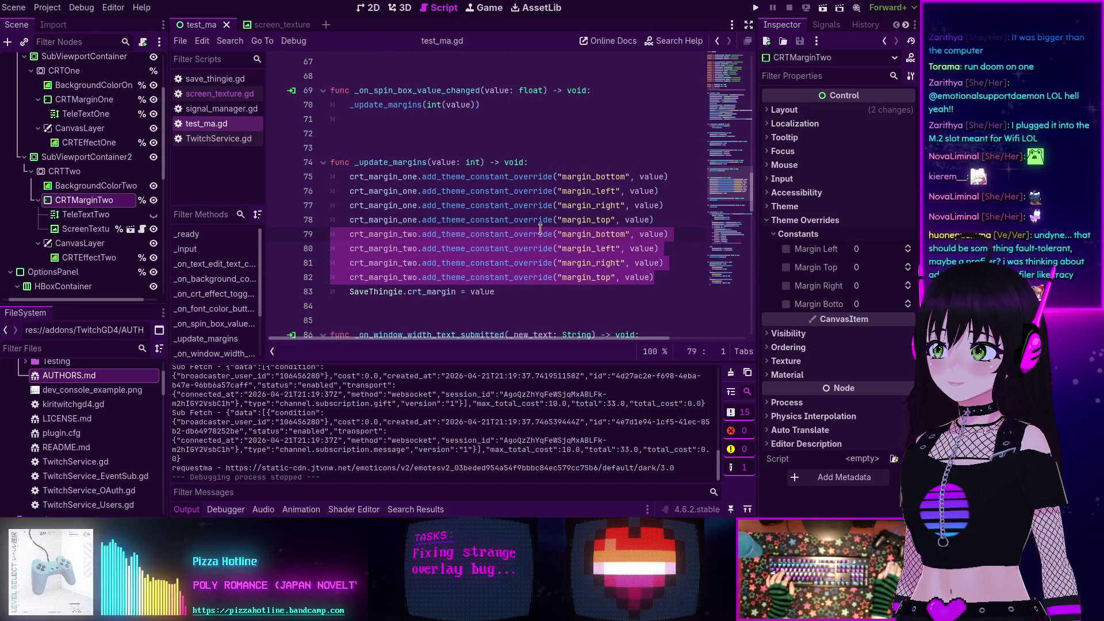
mouse_move(540, 228)
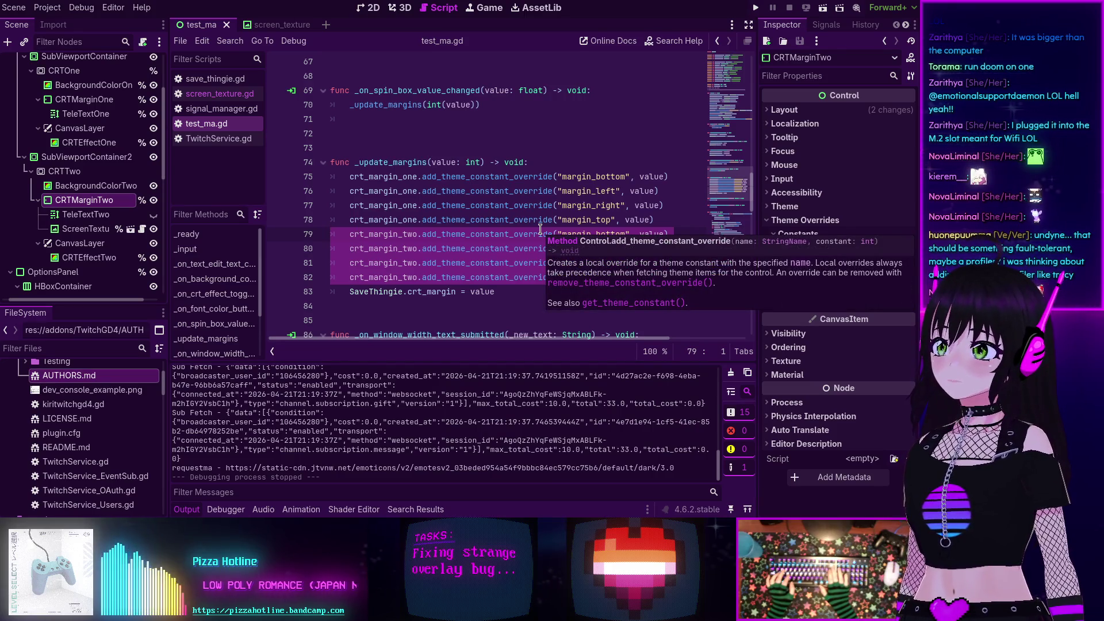
key(BackSpace)
key(BackSpace)
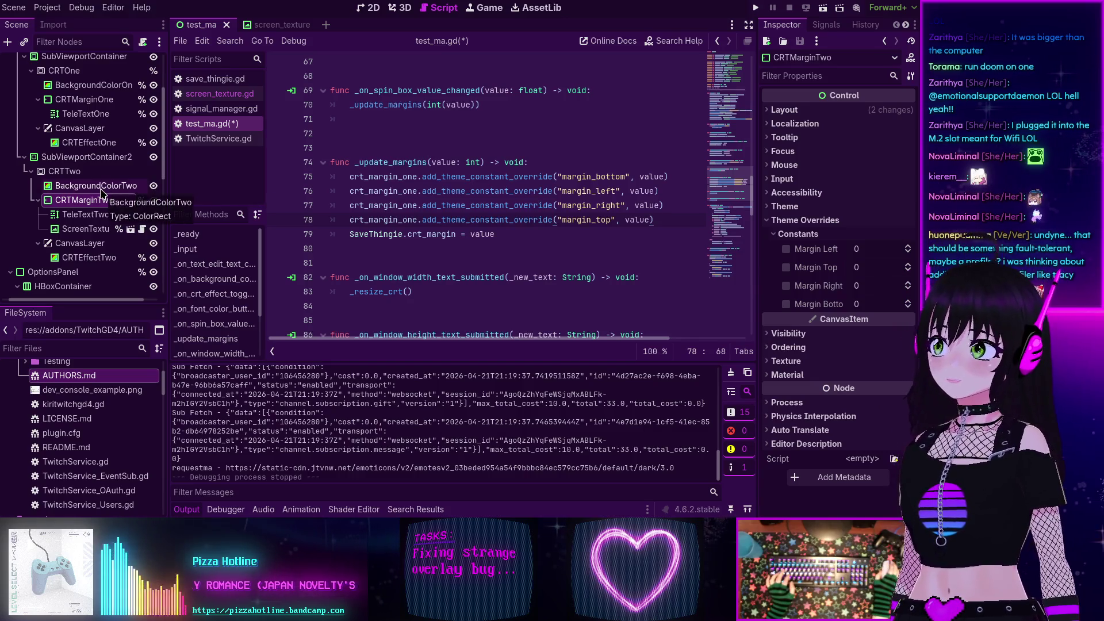
click(374, 8)
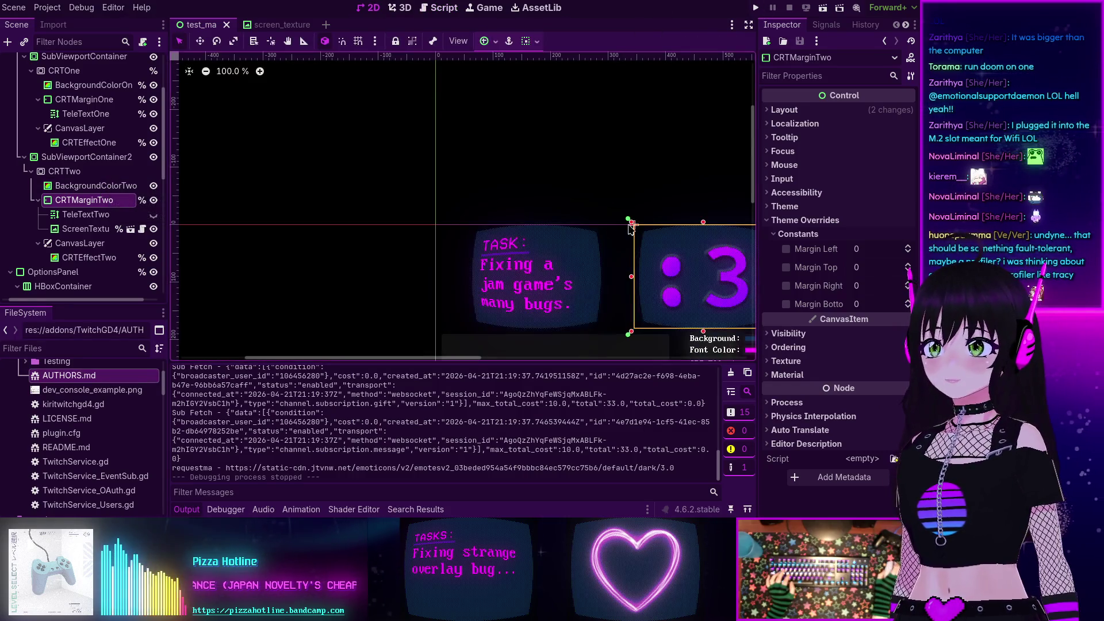
- Change the Margin: label text to 'Text Margin:' and save the scene
scroll(458, 219, down, 5)
scroll(458, 218, right, 5)
click(458, 217)
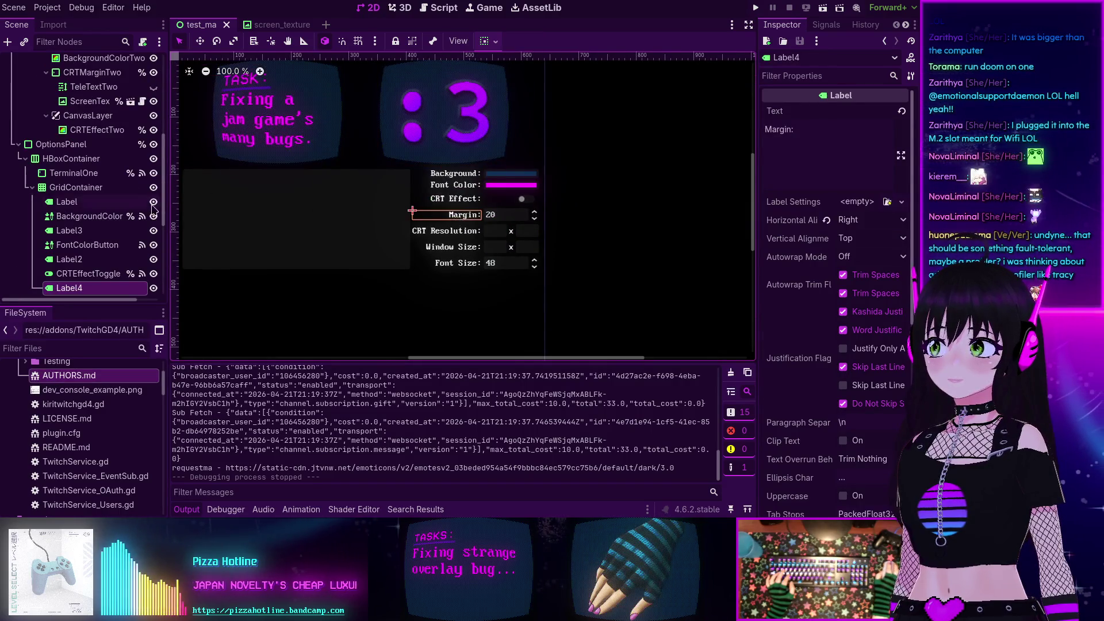
click(767, 130)
text(Text)
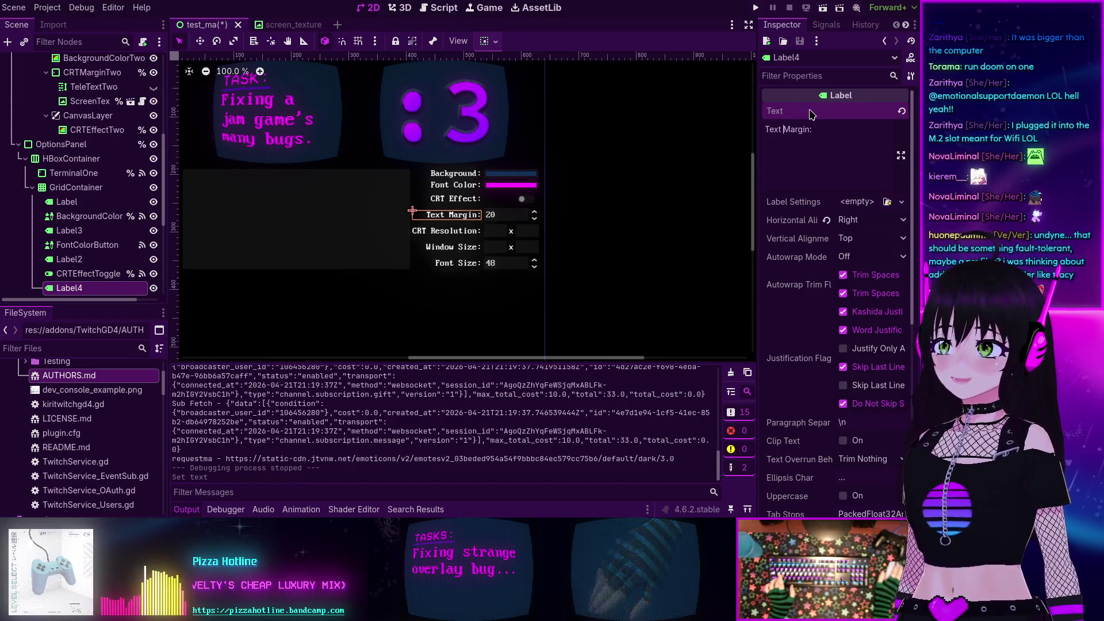
key(ctrl+s)
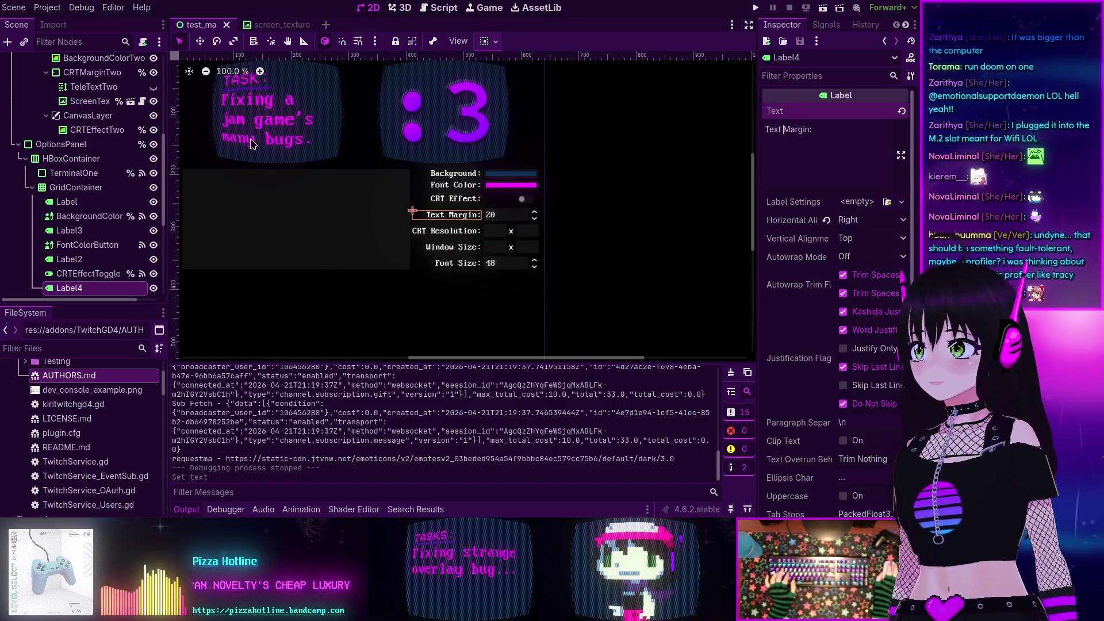
- Turn off Access as Unique Name on CRTMarginTwo and go back to test_ma.gd
scroll(100, 181, up, 3)
click(95, 165)
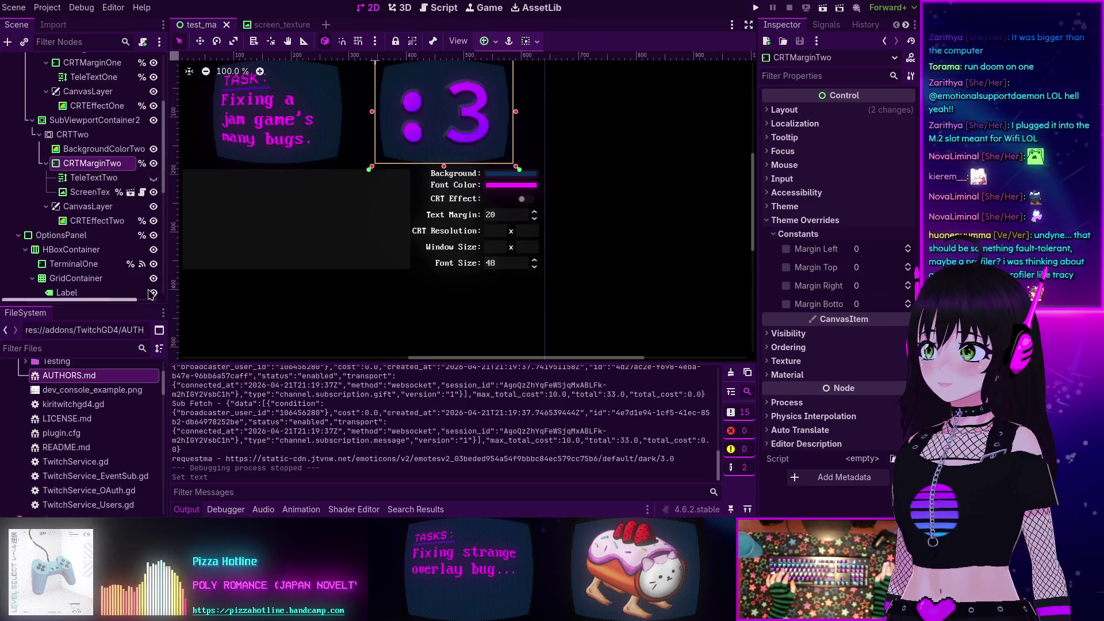
right_click(96, 165)
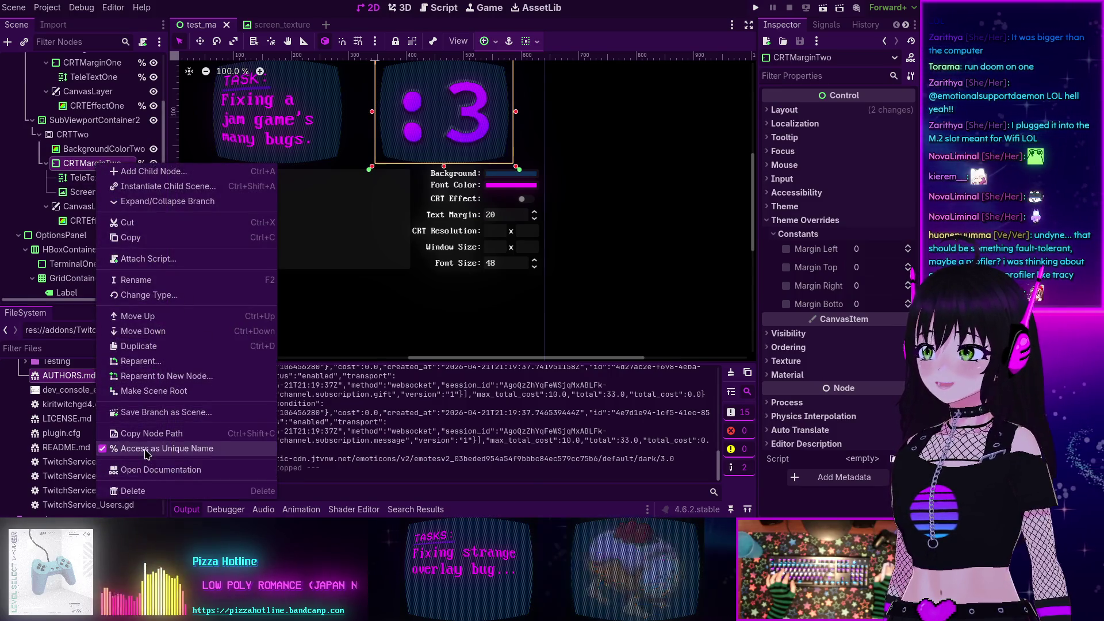
click(167, 449)
click(439, 7)
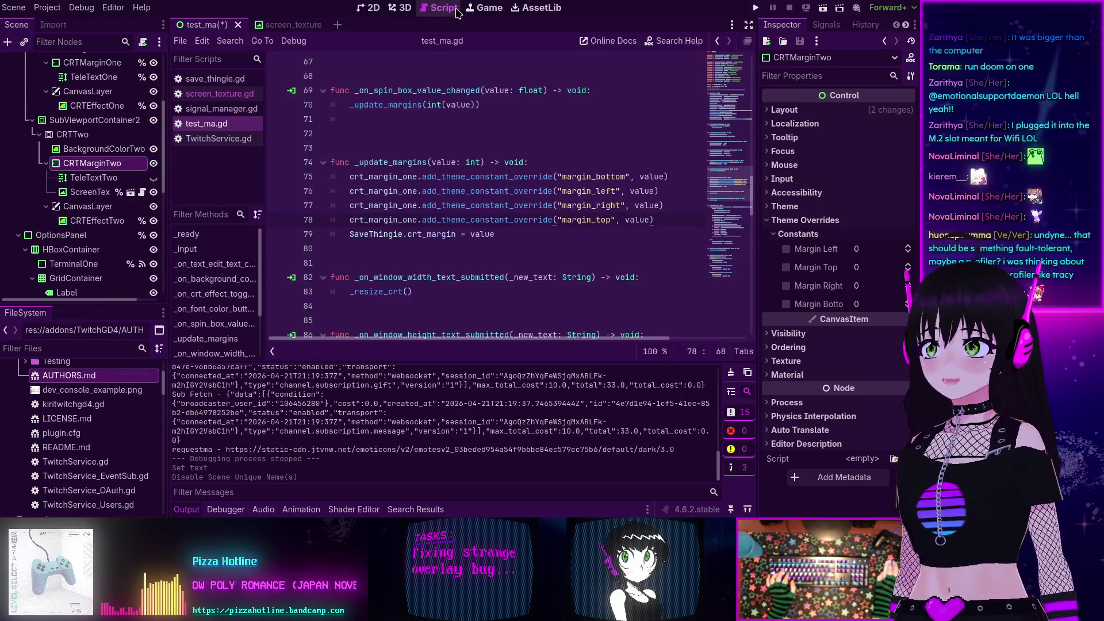
scroll(604, 228, up, 15)
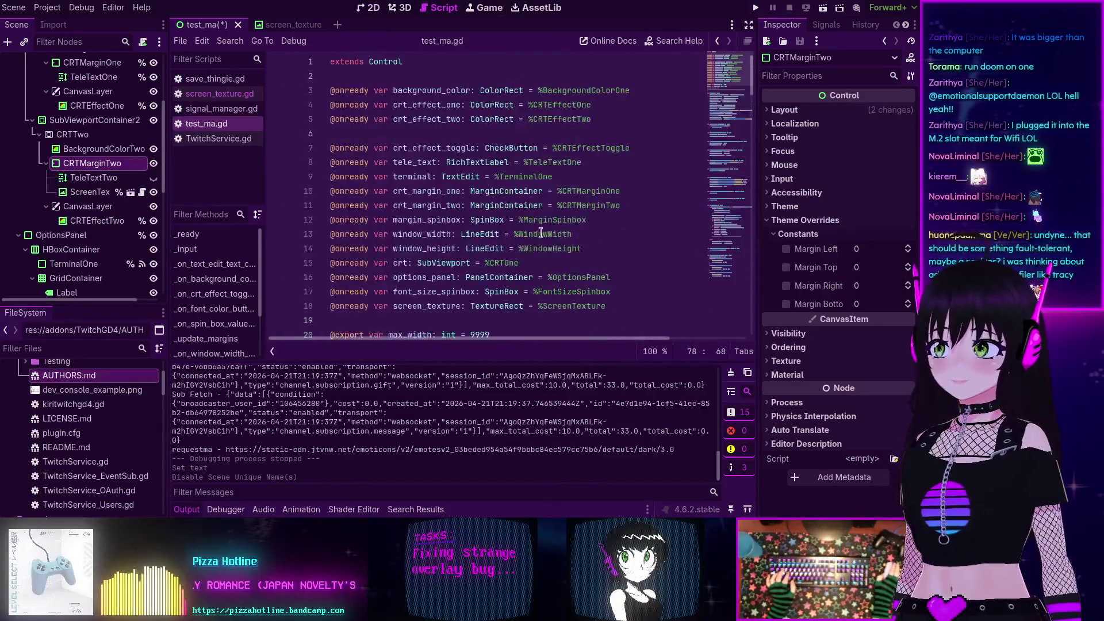
triple_click(384, 207)
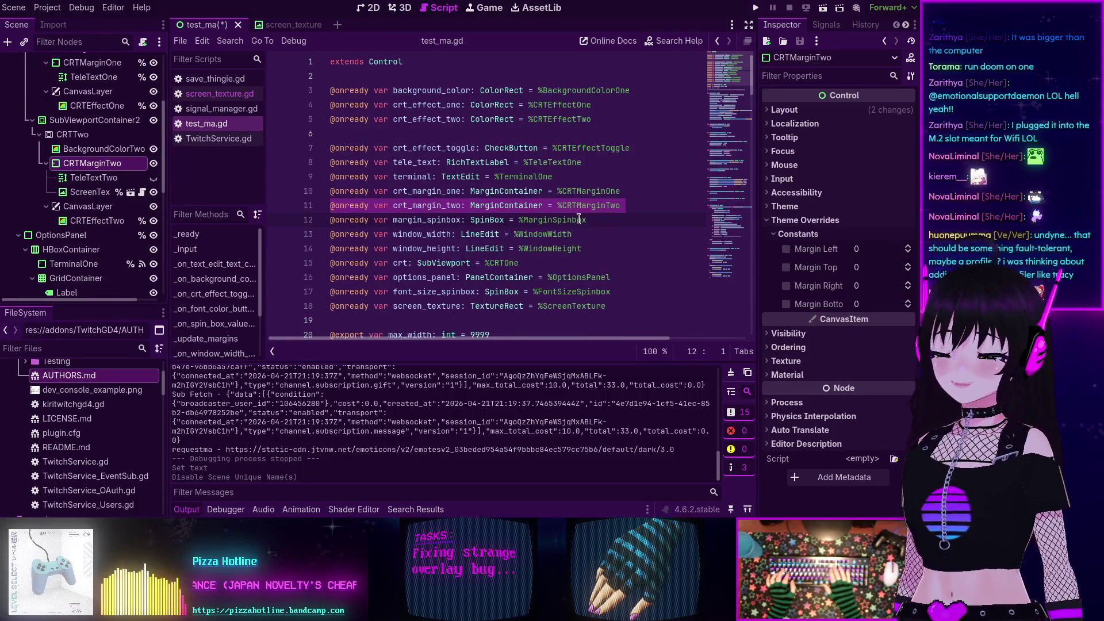
key(BackSpace)
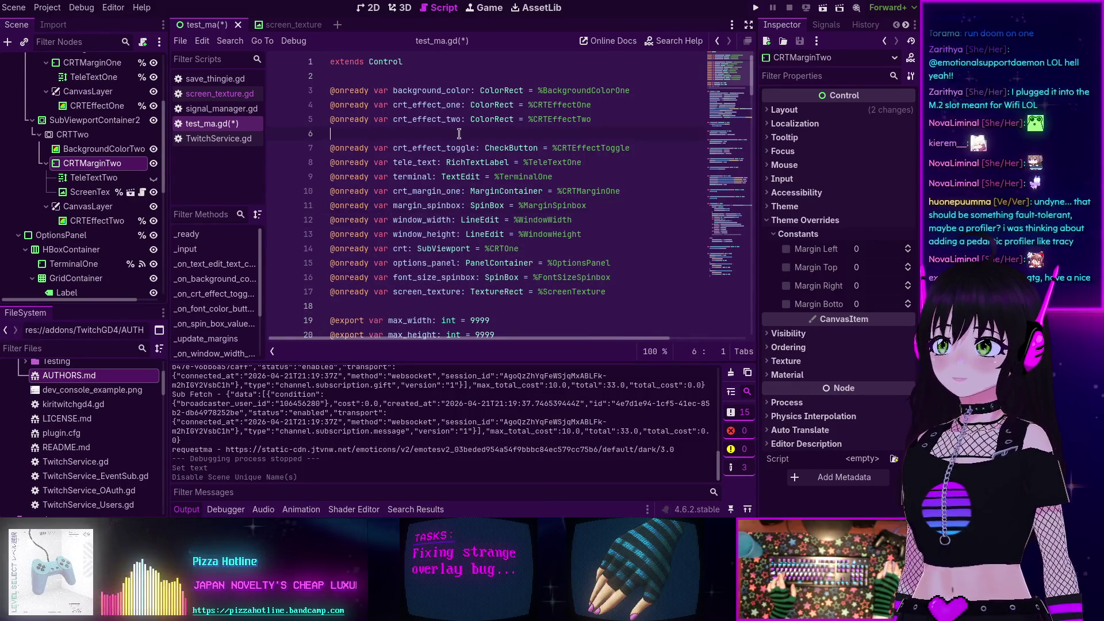
click(458, 133)
key(BackSpace)
key(ctrl+s)
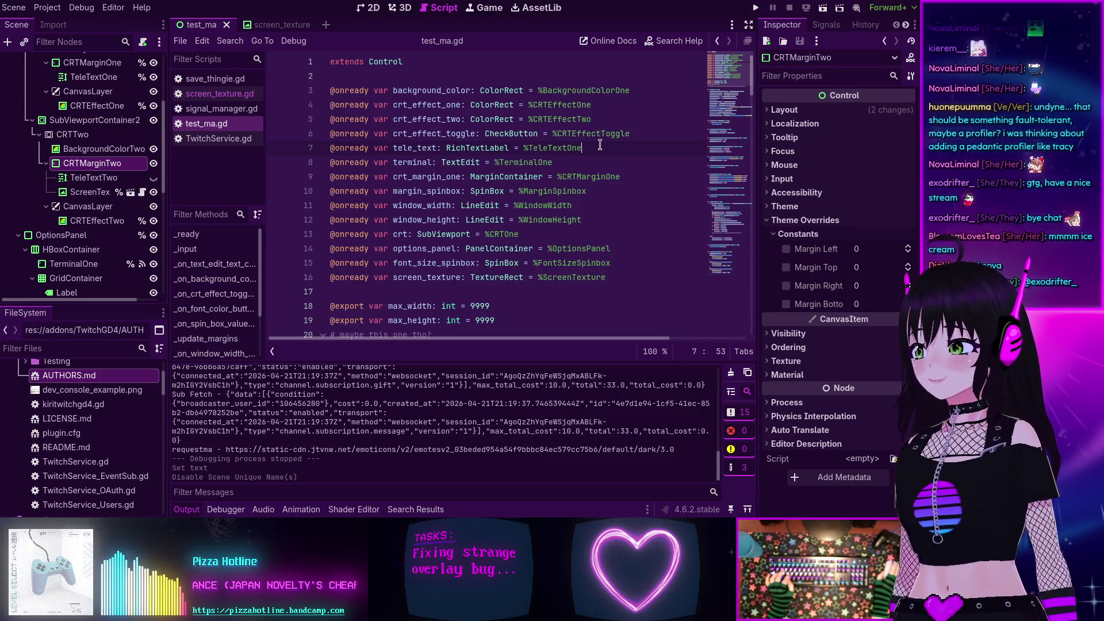
scroll(627, 102, down, 3)
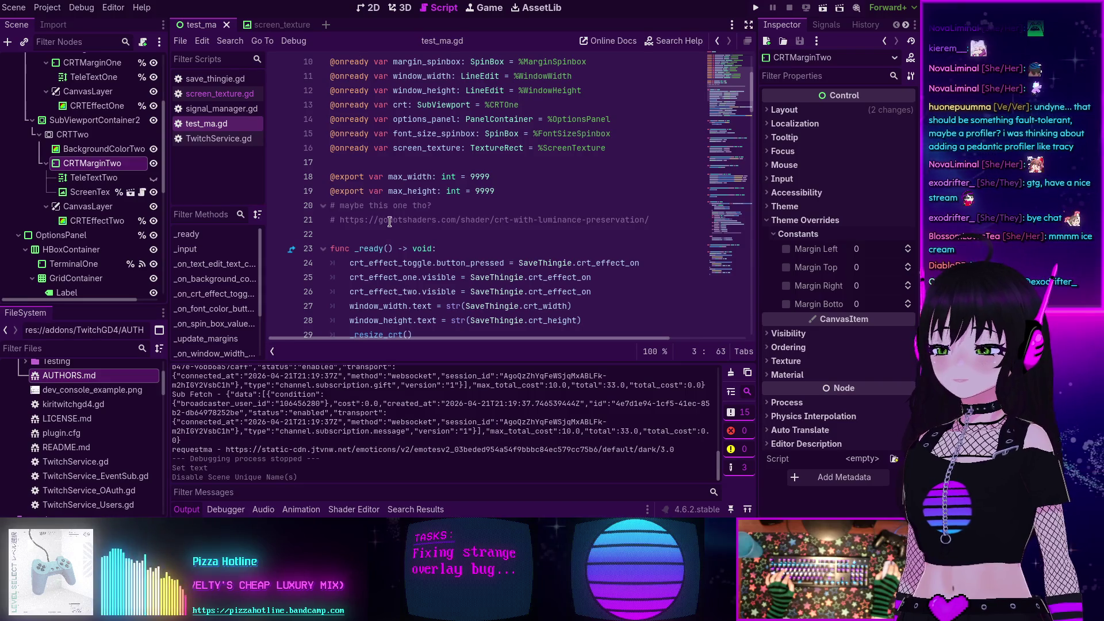
- Delete the 'maybe this one tho?' comment and the godotshaders URL line above _ready
triple_click(387, 219)
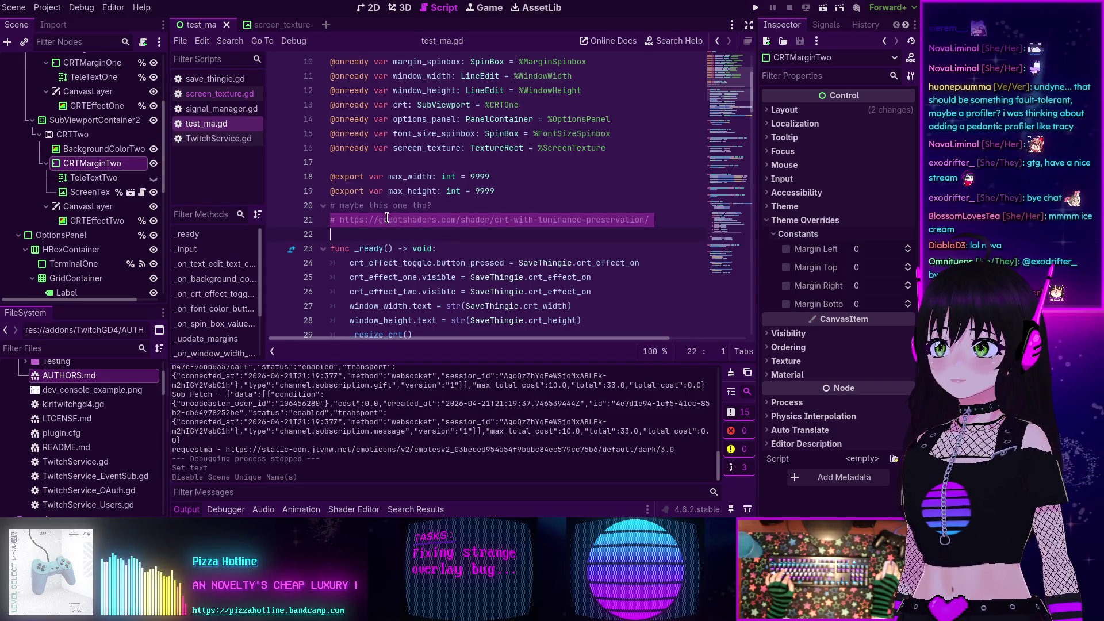
click(386, 219)
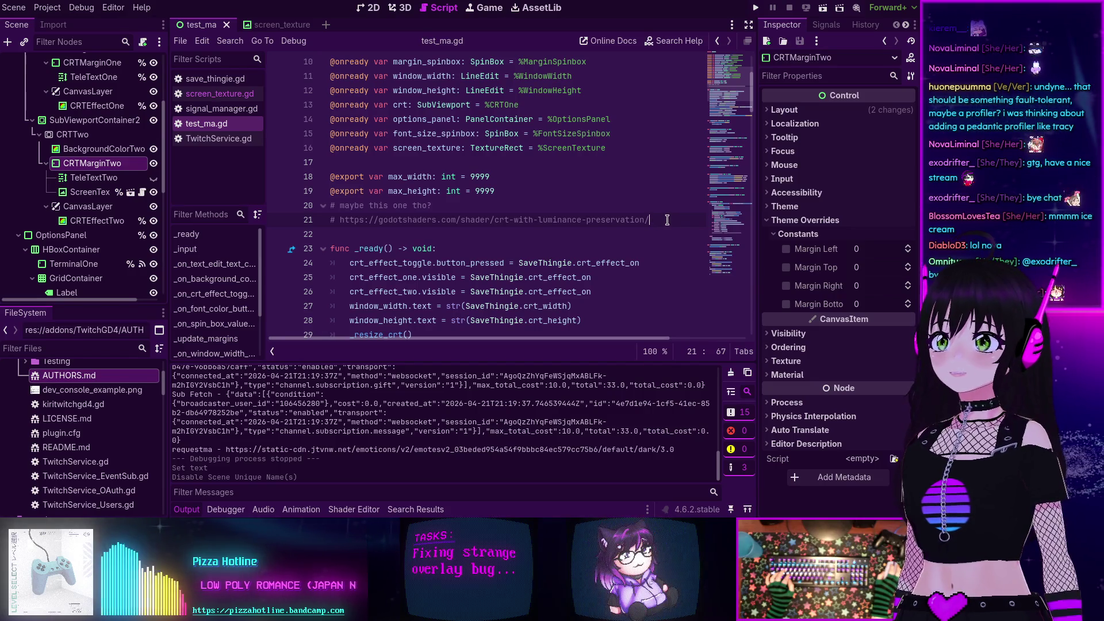
drag(617, 219, 296, 220)
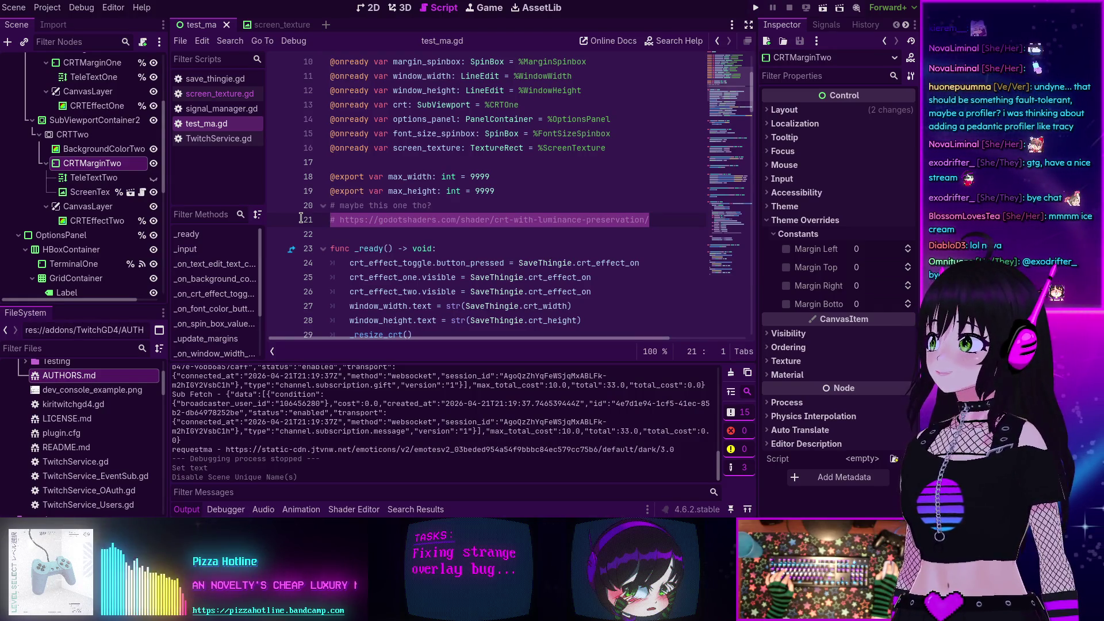
shift+click(303, 209)
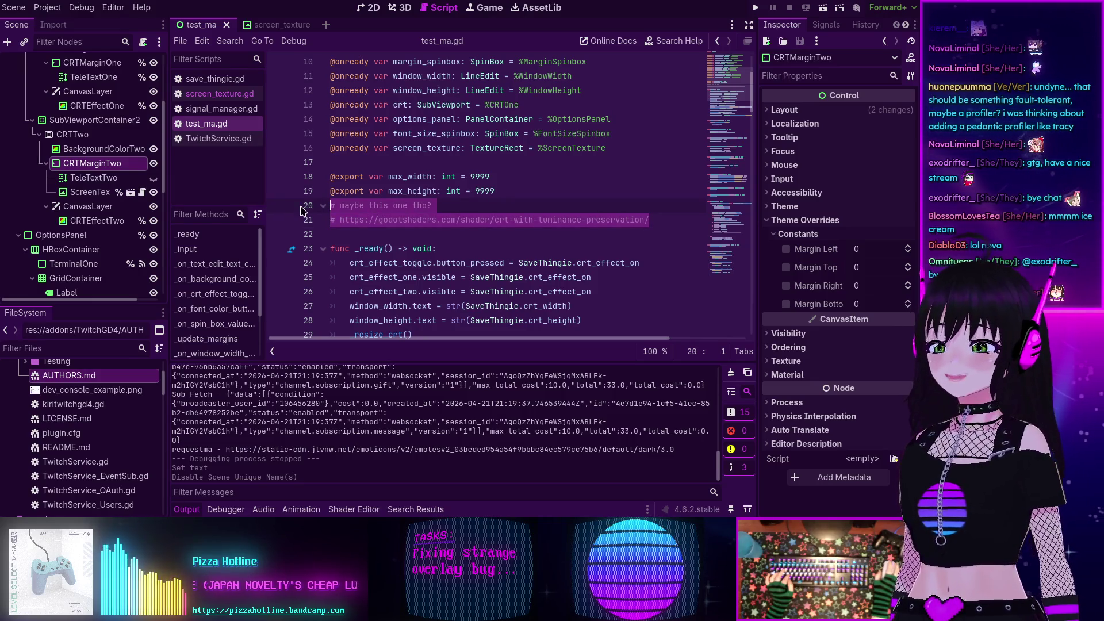
key(BackSpace)
key(BackSpace)
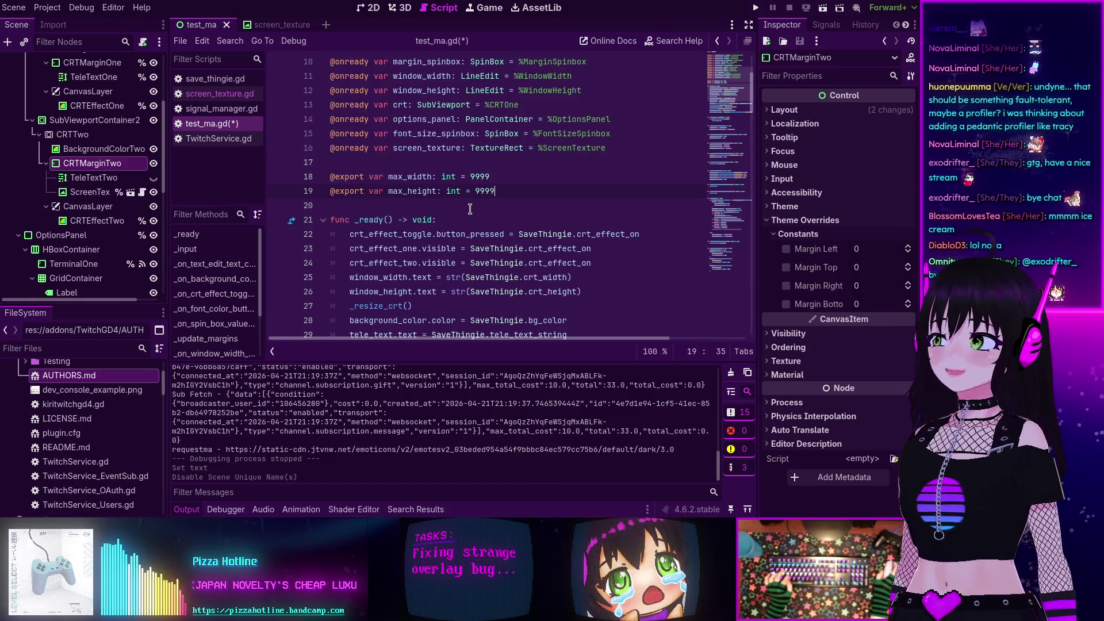
- Scroll through the cleaned-up test_ma.gd code, then run the project with F5
scroll(469, 209, down, 4)
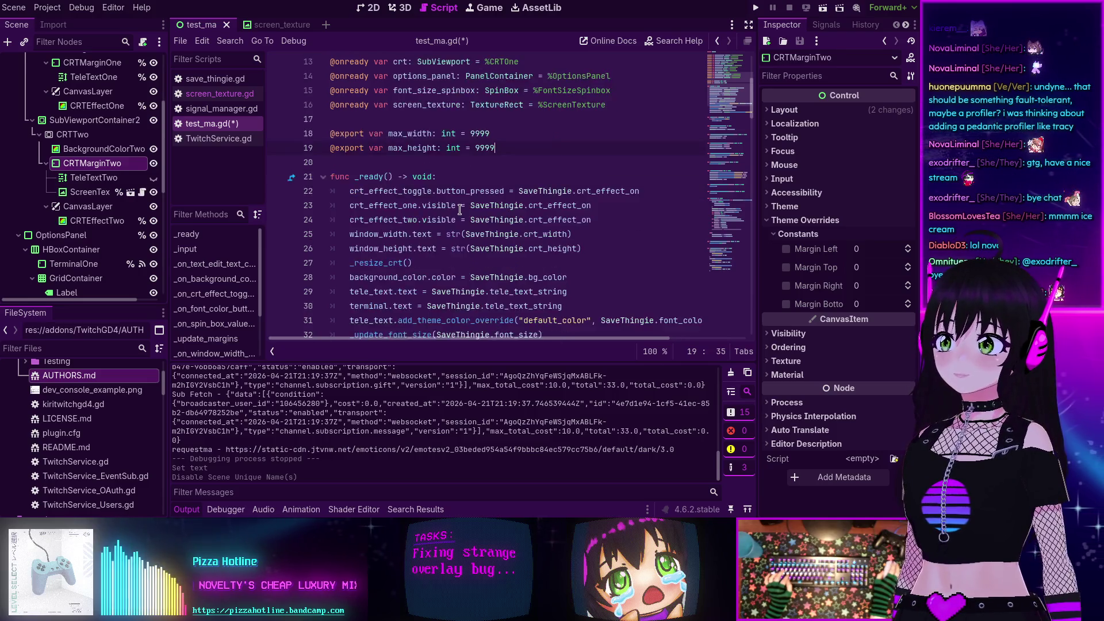
mouse_move(459, 209)
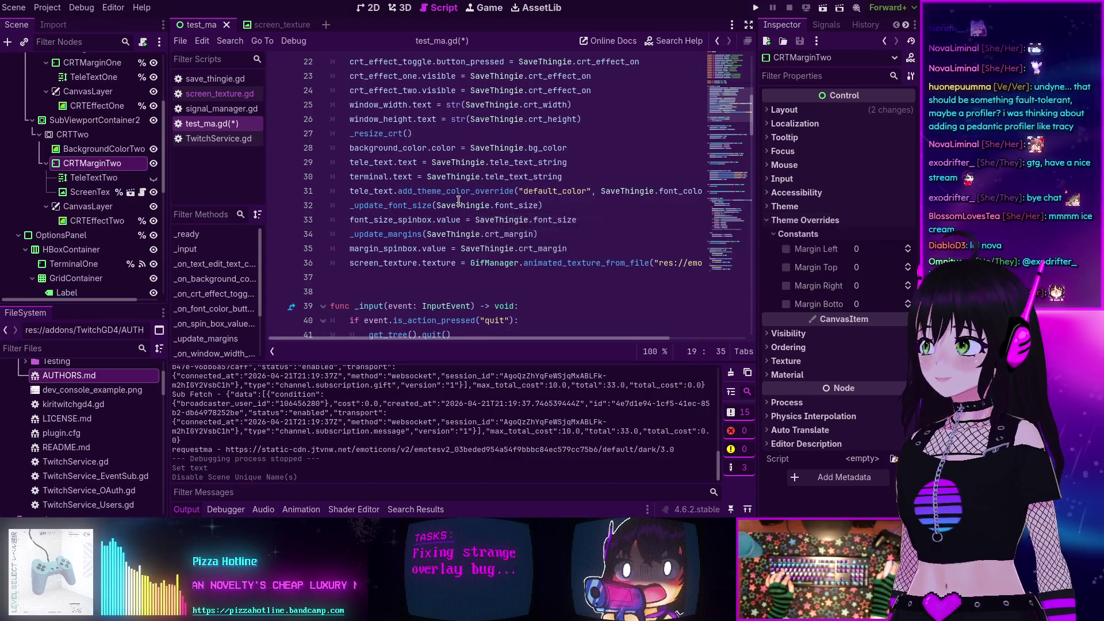
scroll(386, 214, down, 4)
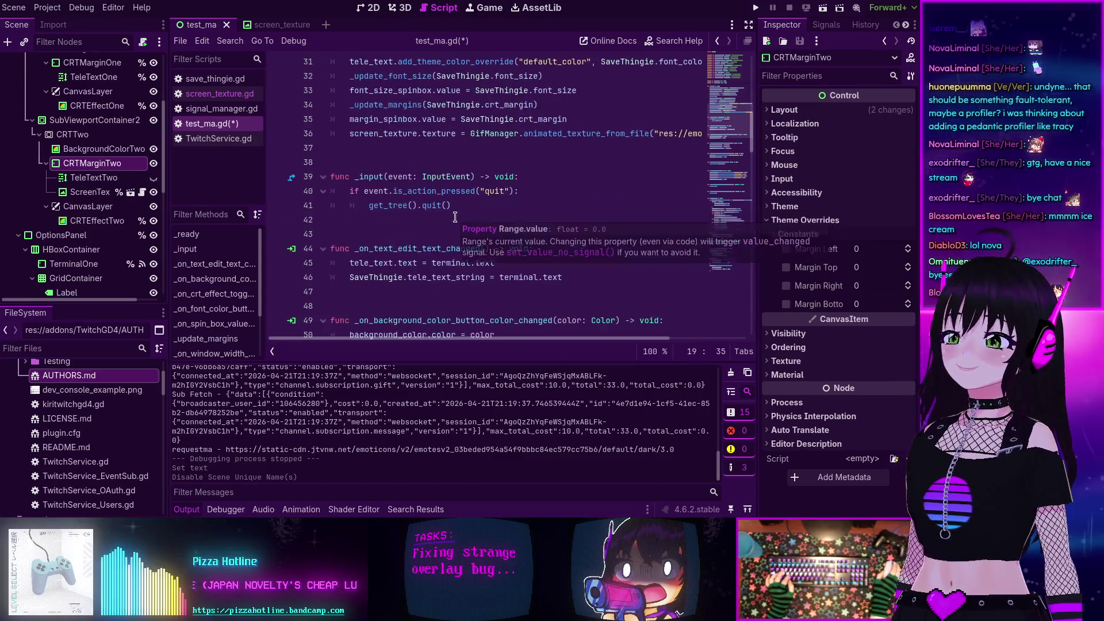
scroll(386, 214, down, 4)
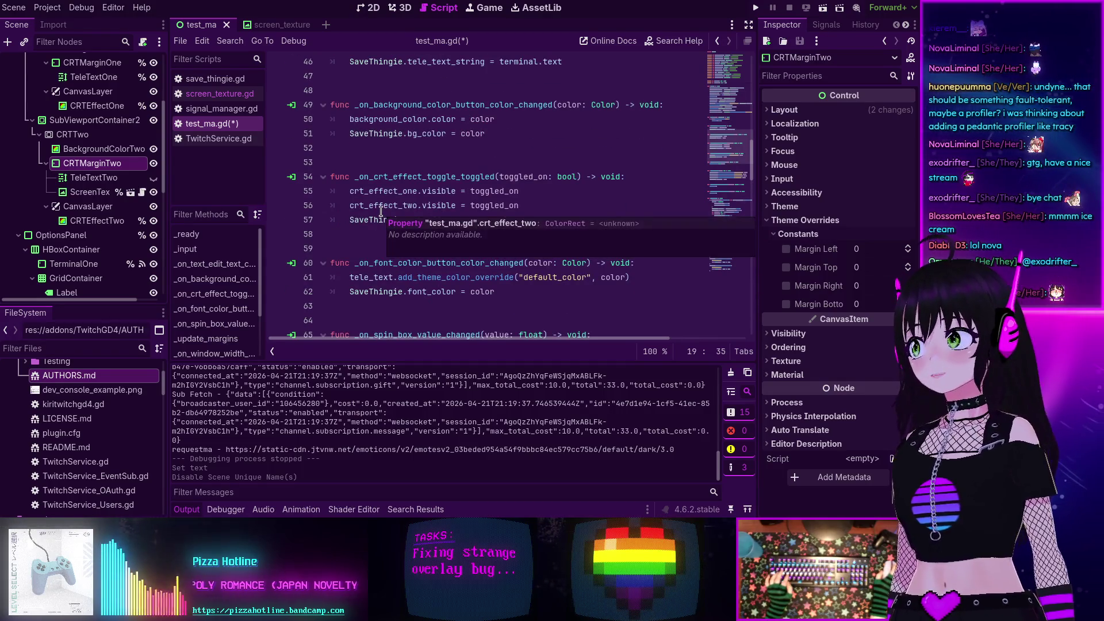
scroll(380, 211, down, 4)
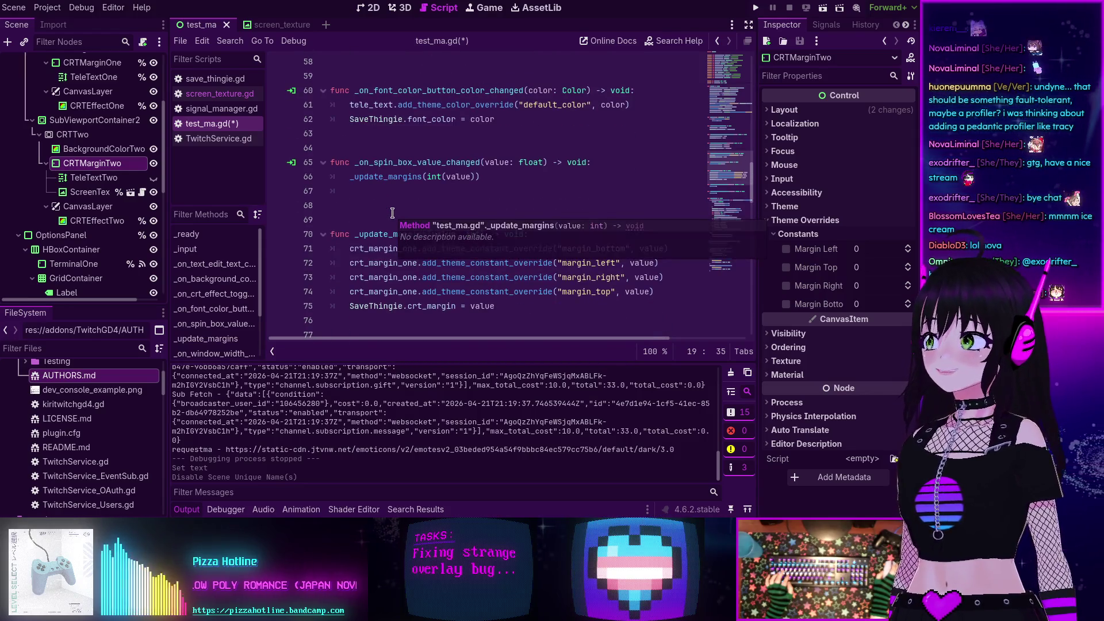
scroll(393, 213, down, 2)
scroll(392, 214, up, 15)
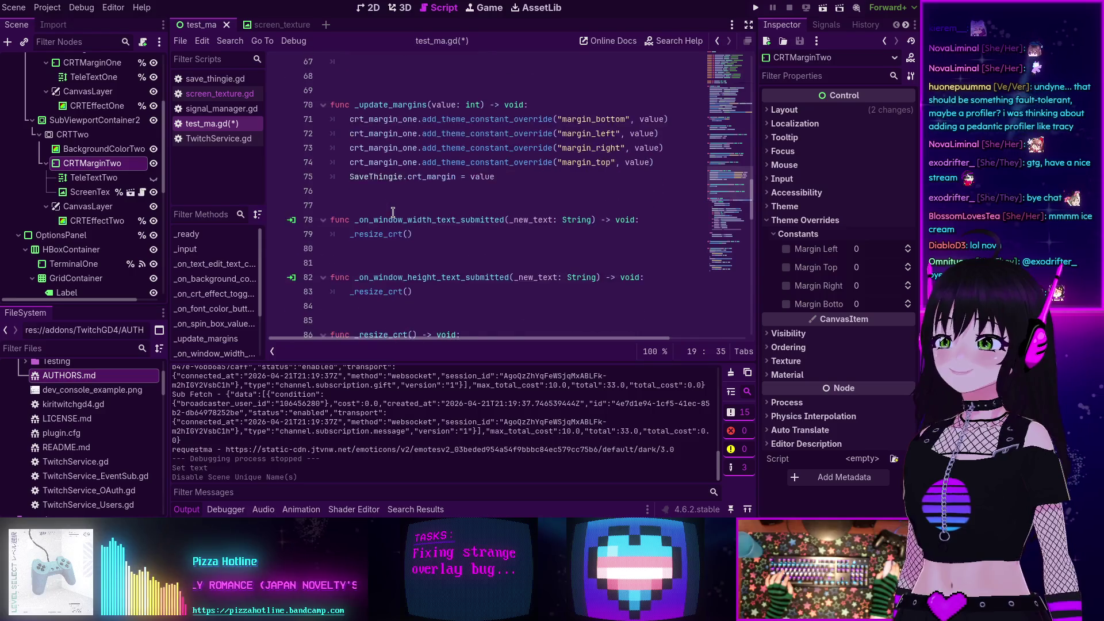
scroll(426, 238, up, 6)
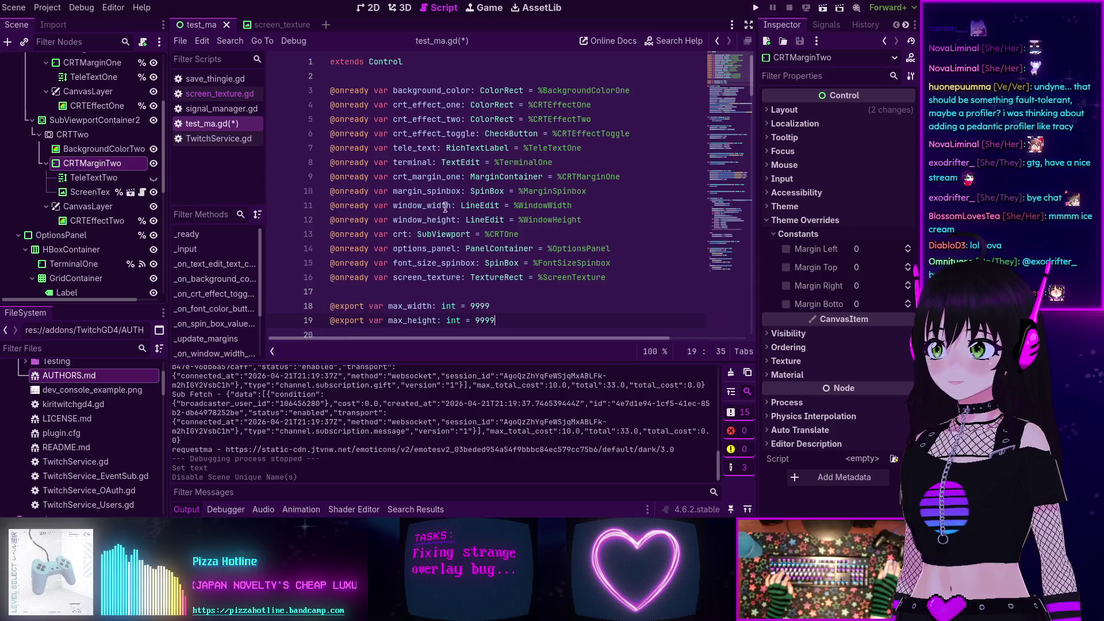
scroll(475, 278, down, 3)
scroll(398, 215, down, 3)
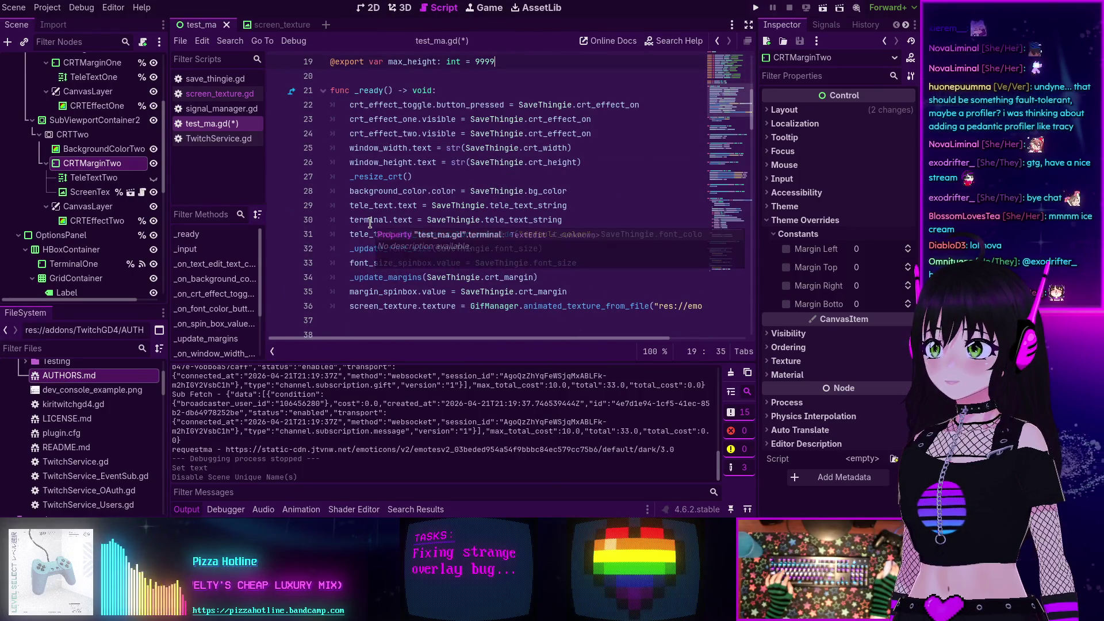
scroll(370, 223, down, 3)
scroll(370, 219, down, 4)
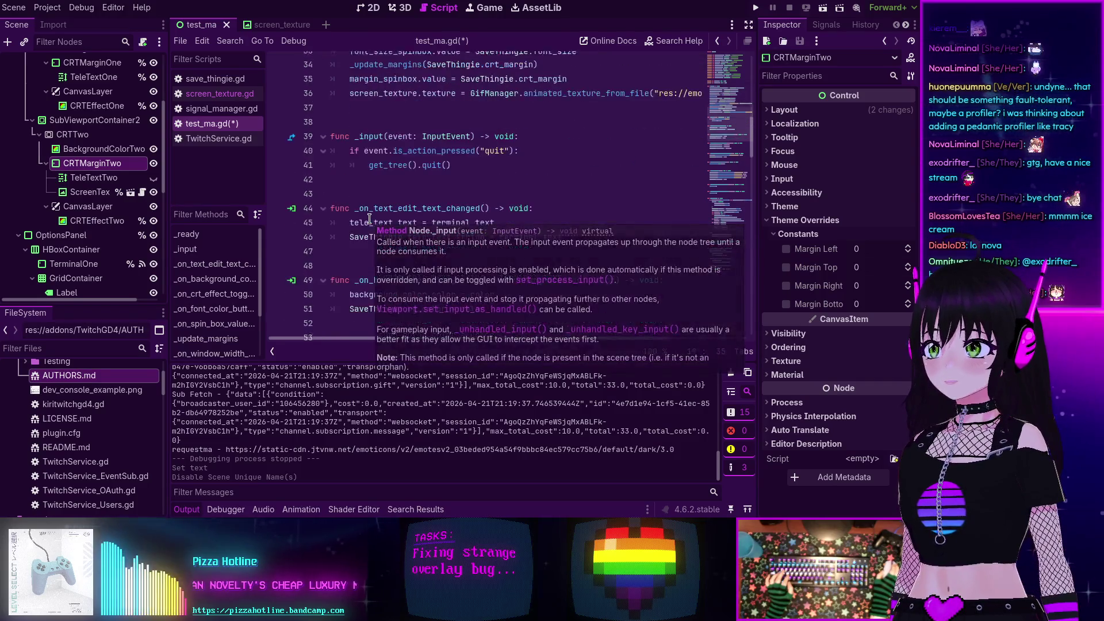
scroll(369, 219, down, 1)
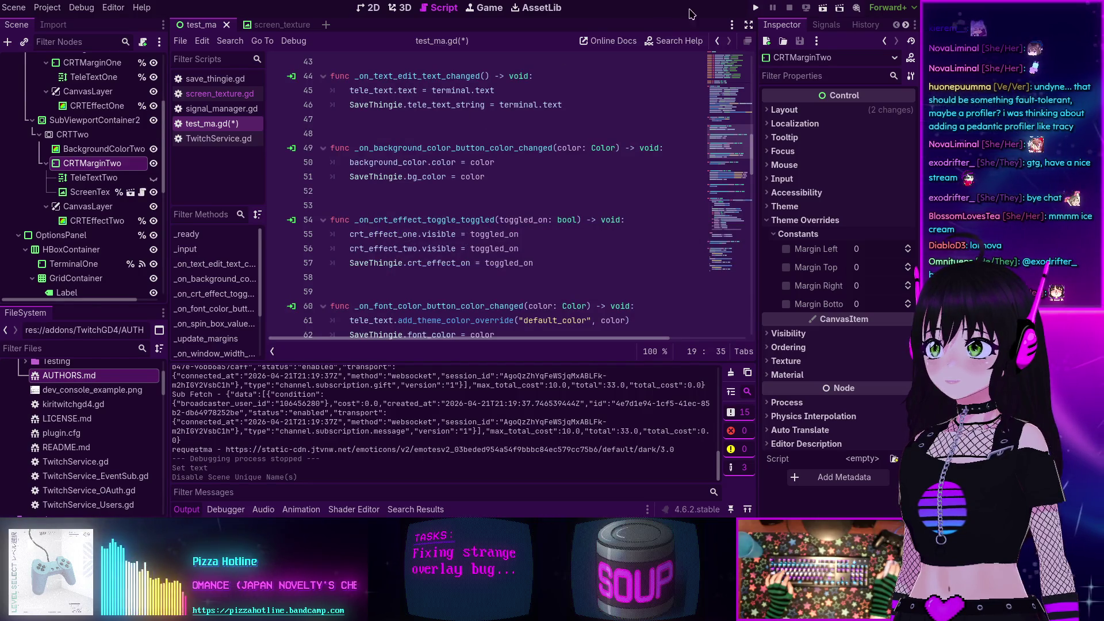
key(F5)
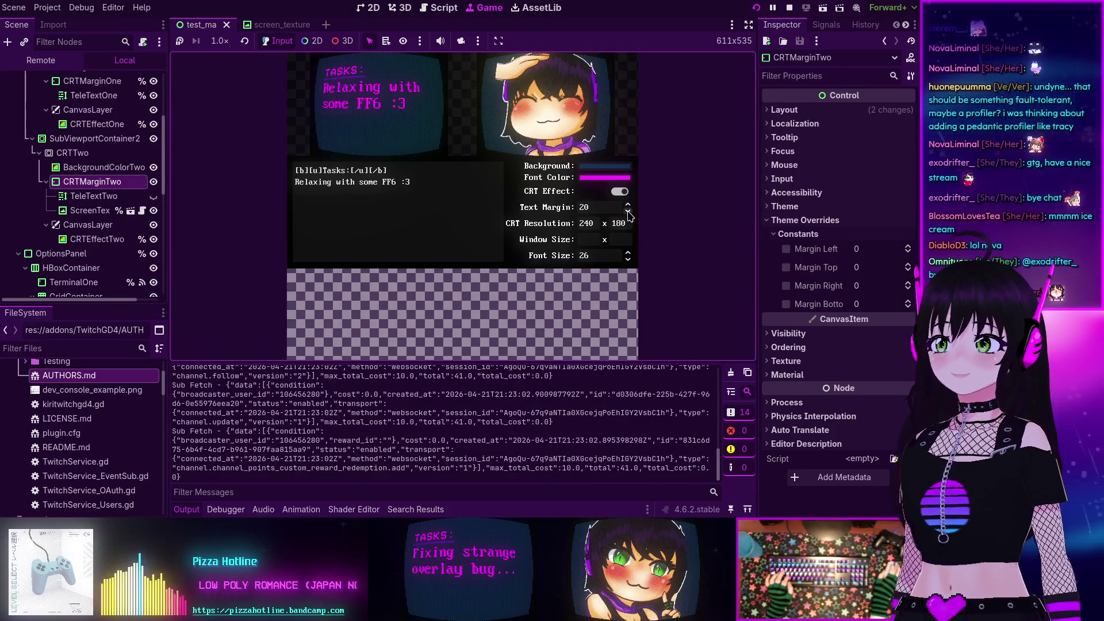
click(629, 215)
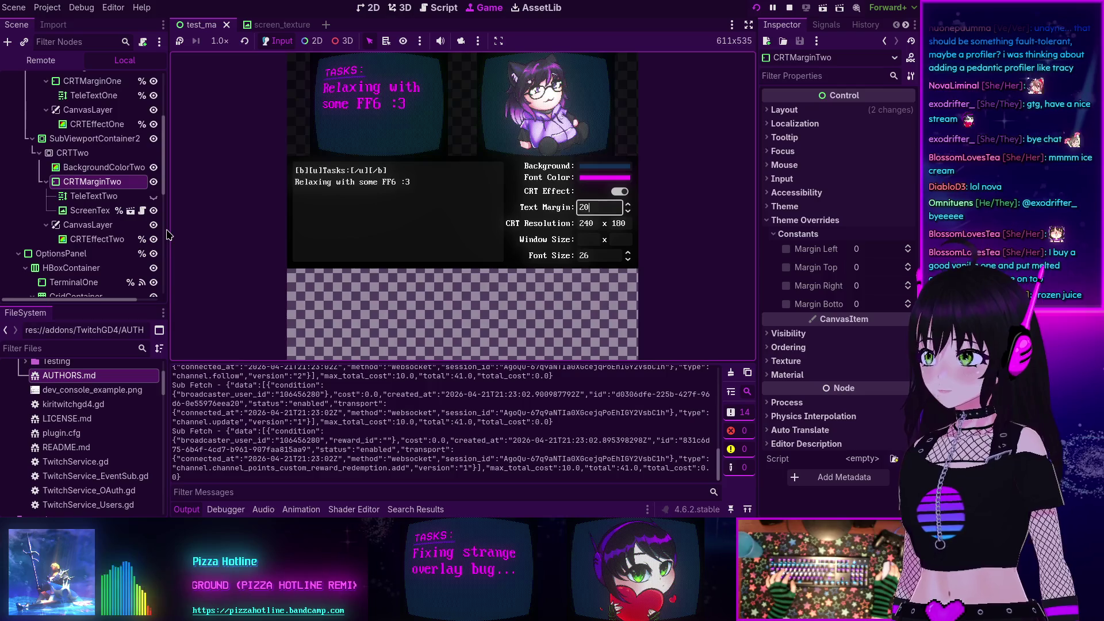
scroll(88, 197, up, 2)
click(52, 60)
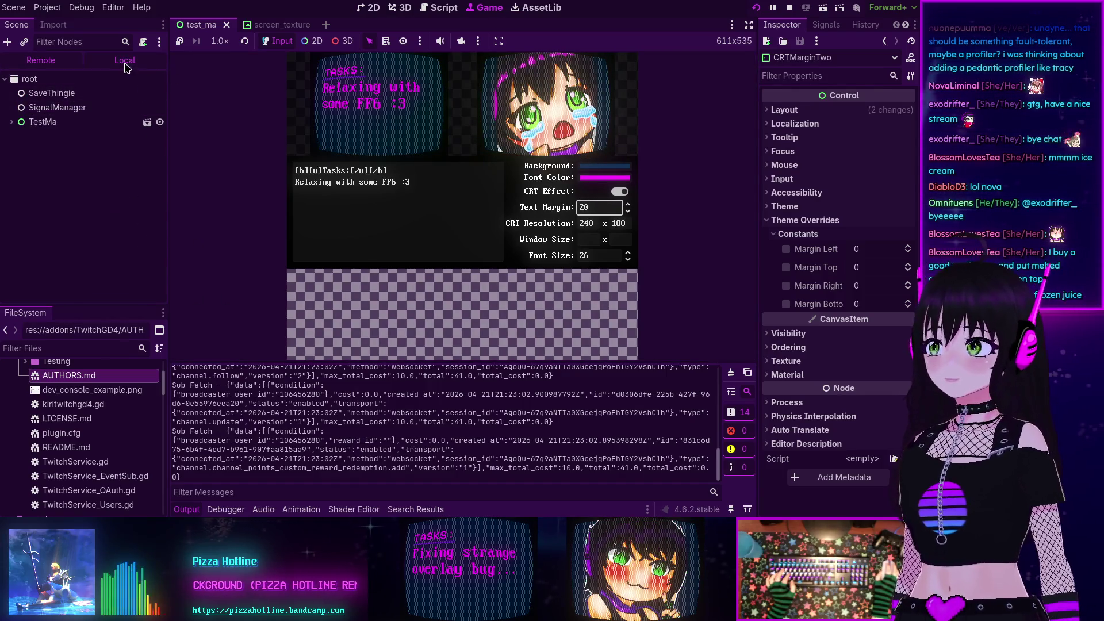
click(106, 64)
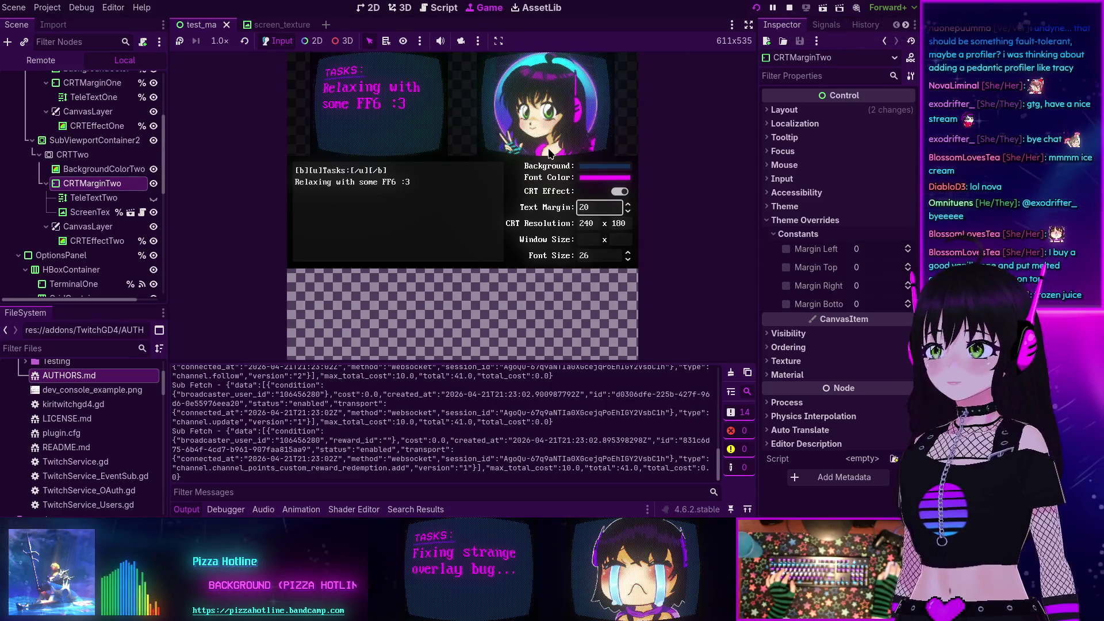
- Set the overlay's CRT background colour to a bright green
click(604, 166)
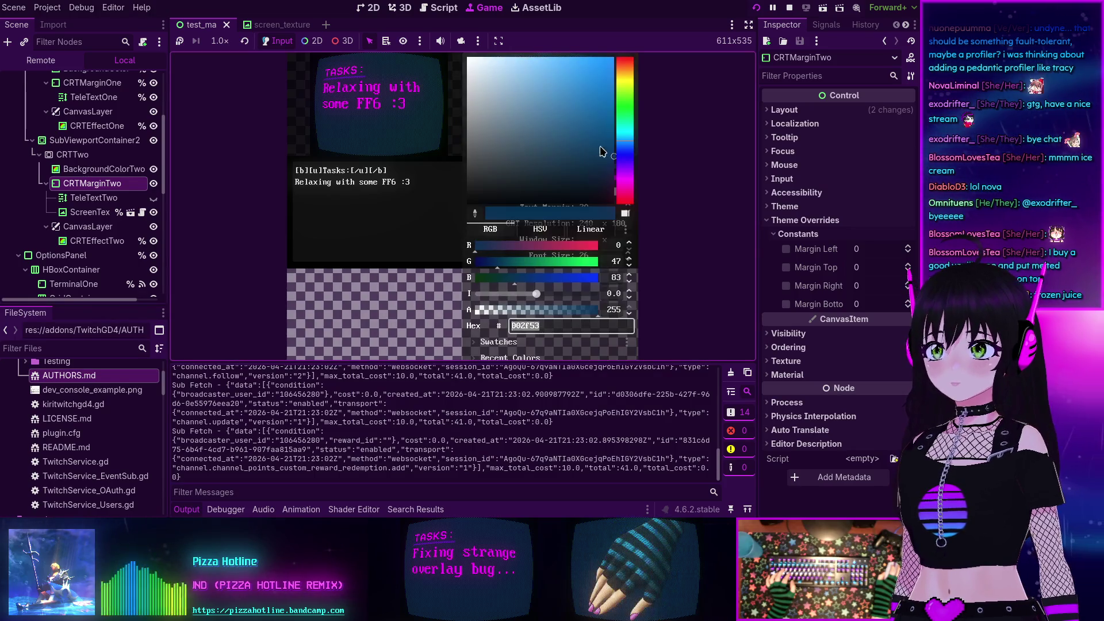
click(625, 120)
drag(580, 112, 610, 60)
click(427, 203)
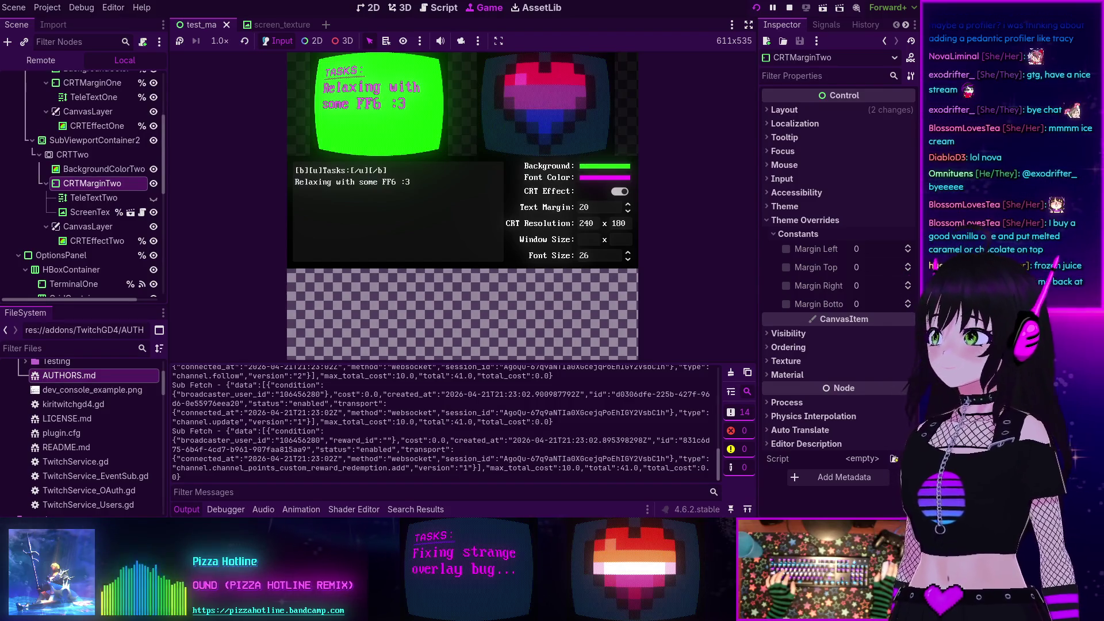
- Change the background colour to blue, then stop the game
click(594, 169)
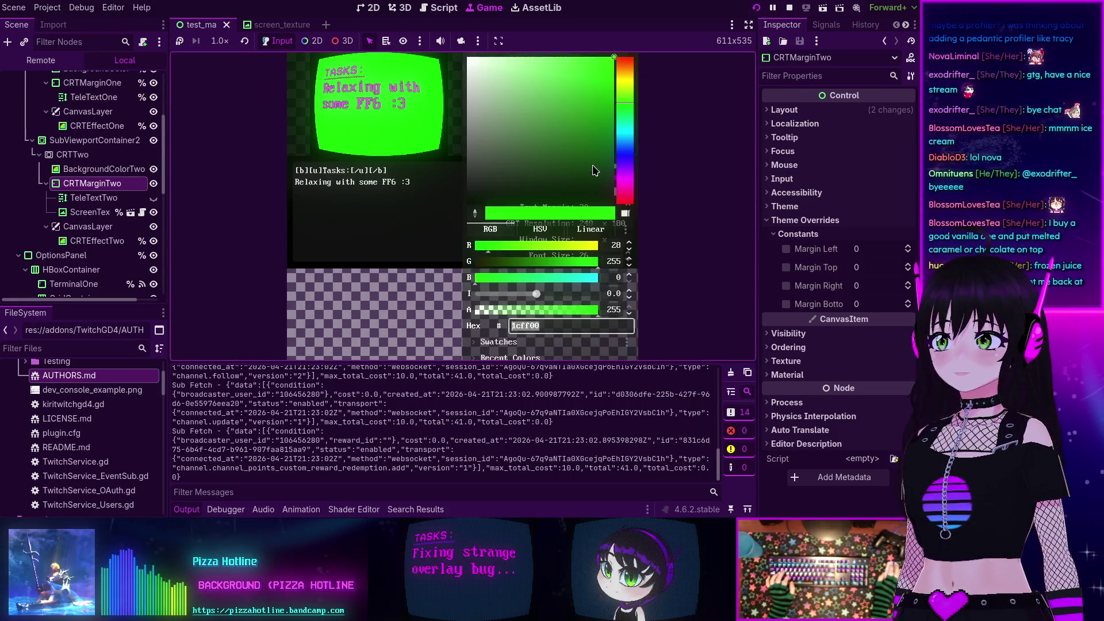
click(618, 154)
click(359, 235)
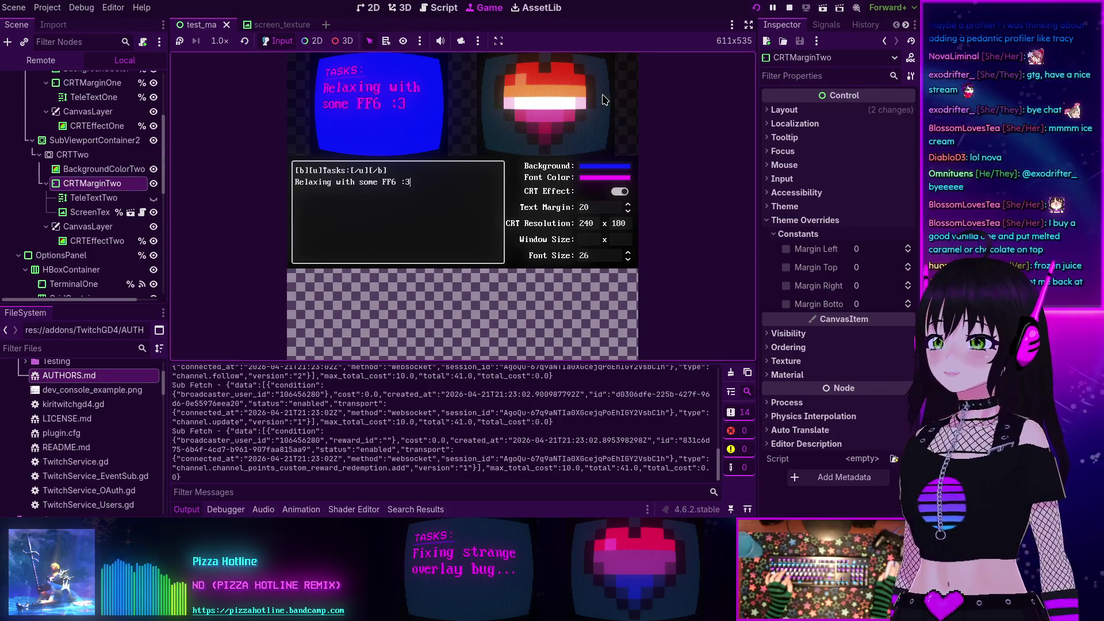
click(788, 7)
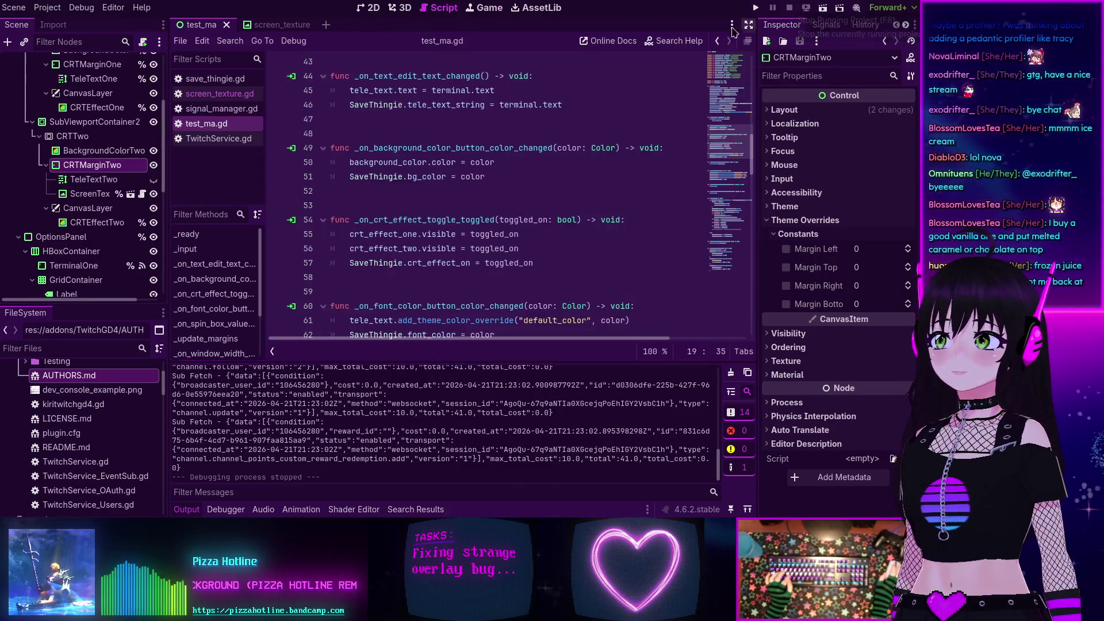
- Jump from BackgroundColorButton's color_changed signal to its handler method in test_ma.gd
scroll(99, 145, up, 5)
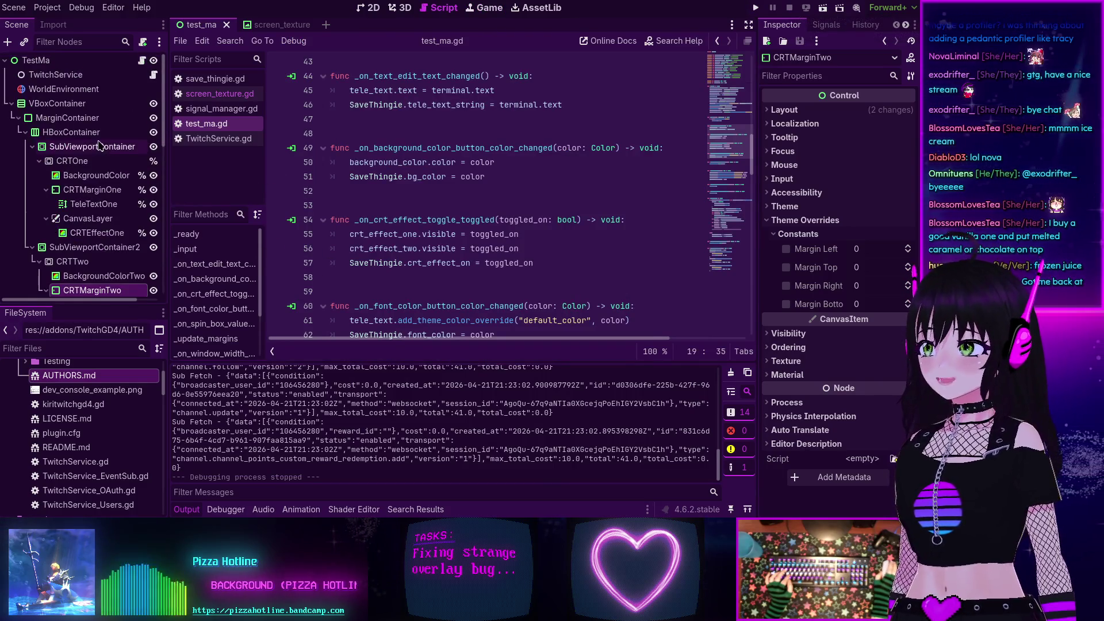
click(370, 7)
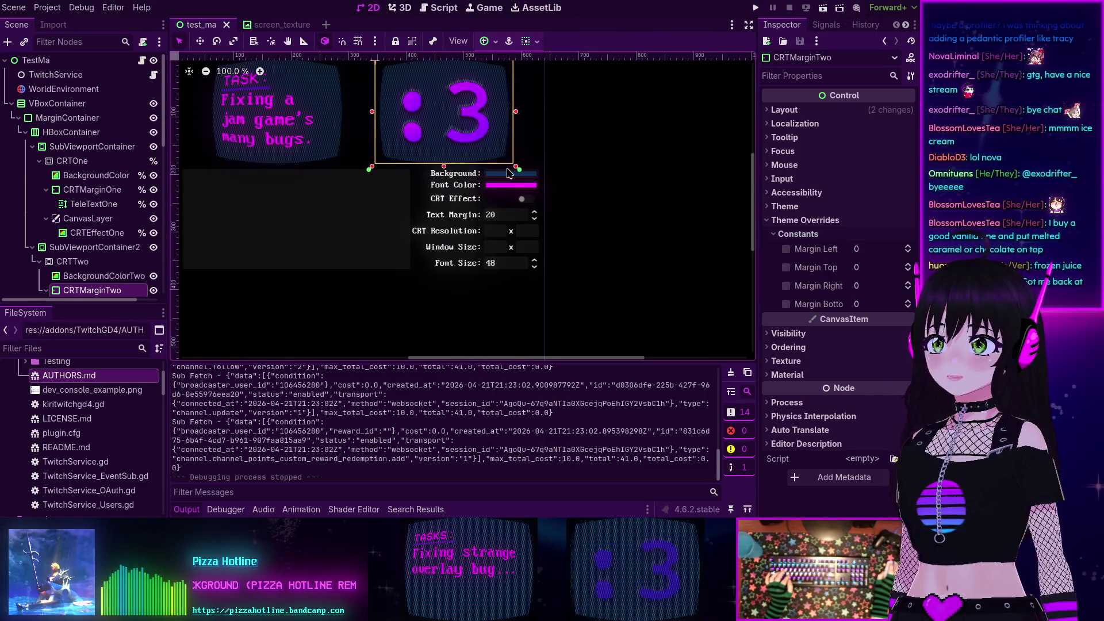
click(508, 172)
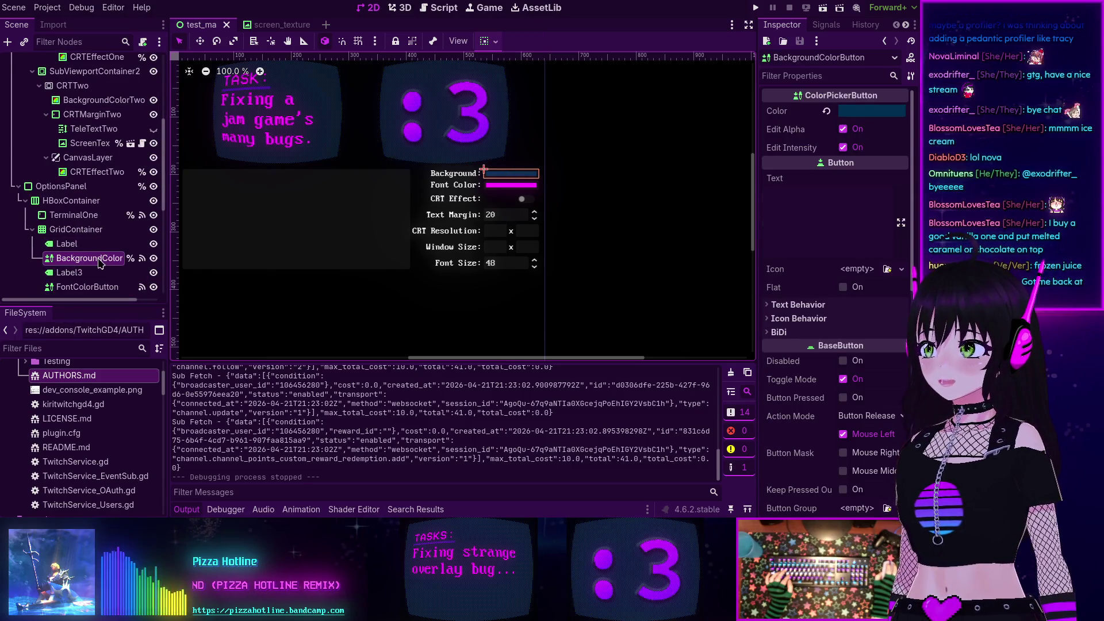
click(826, 25)
right_click(820, 92)
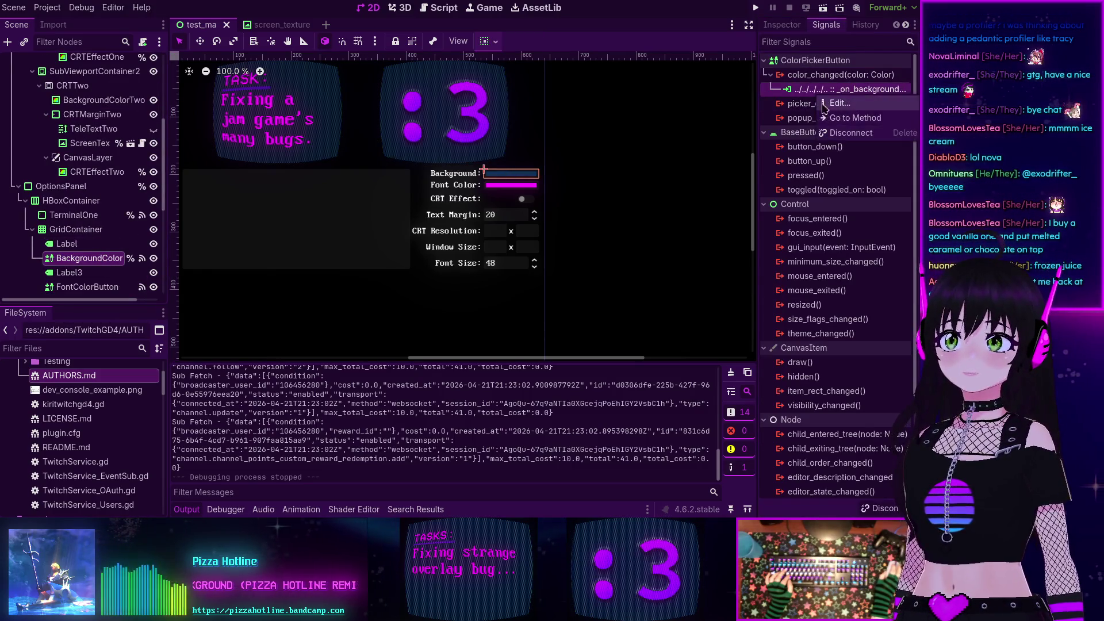
click(855, 118)
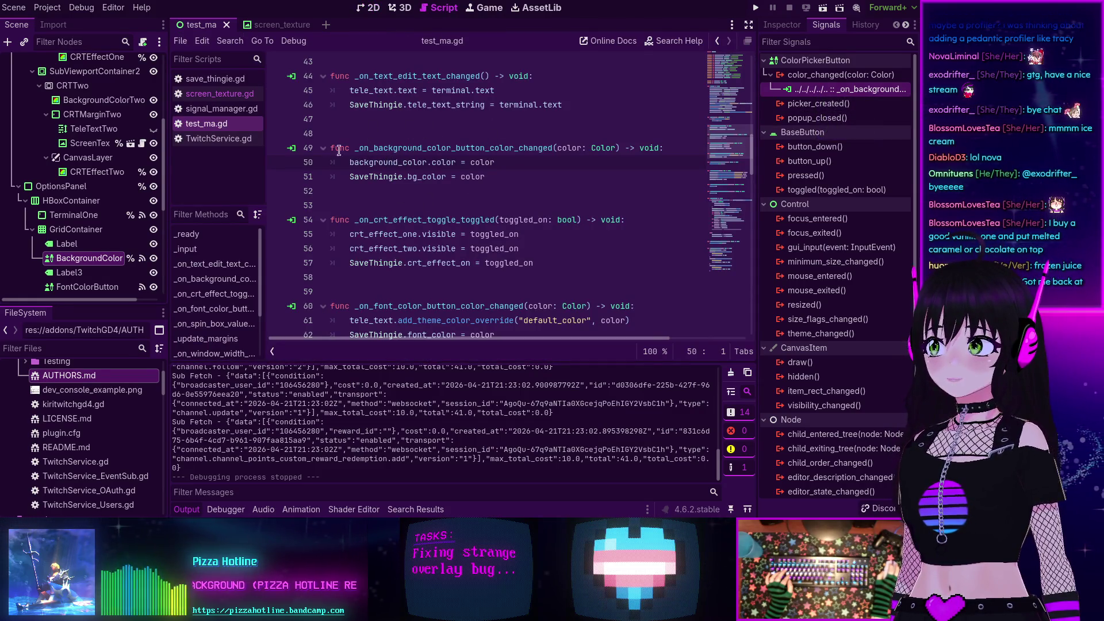
- Review the colour handler code and select the first CRT's BackgroundColor node
scroll(85, 232, down, 1)
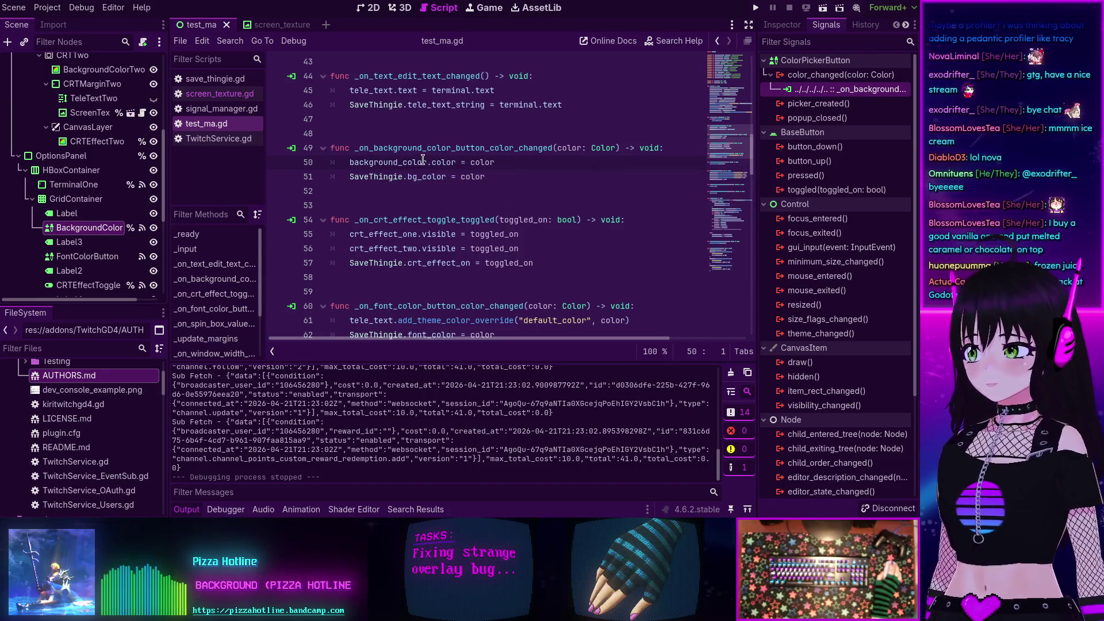
scroll(111, 222, up, 3)
scroll(111, 223, up, 6)
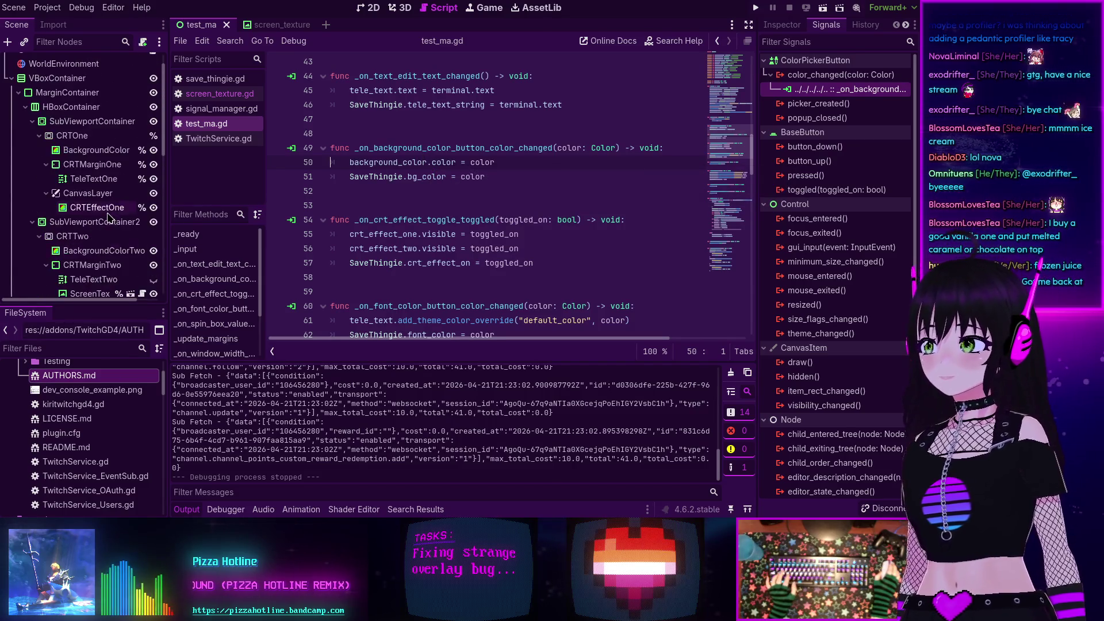
click(87, 151)
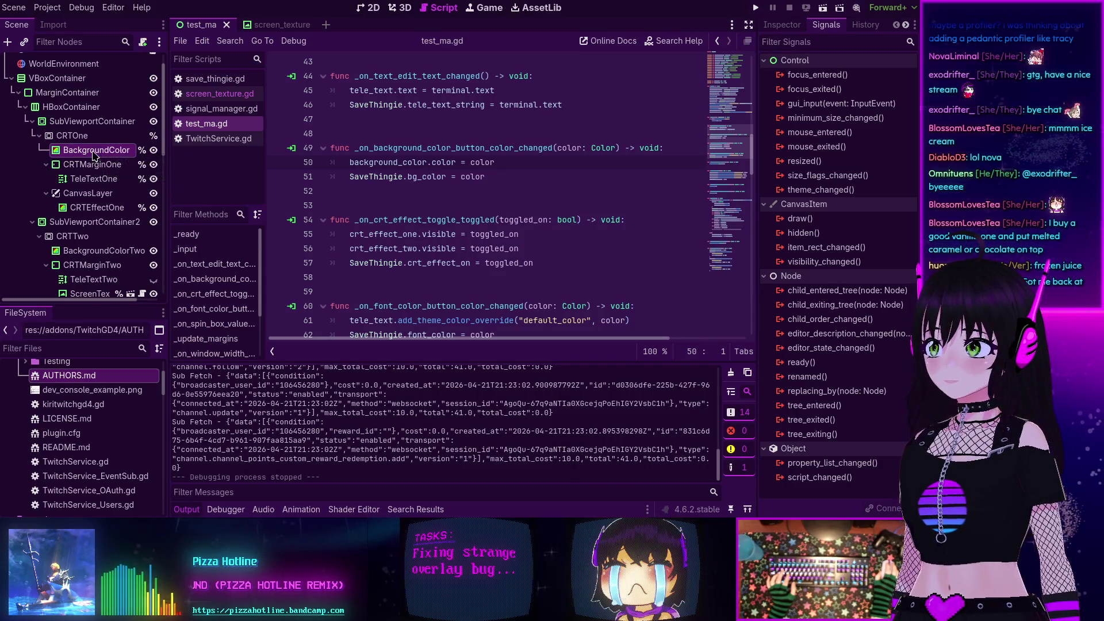
- Rename background_color to background_color_one on line 3 and add a blank line beneath it
drag(168, 99, 188, 99)
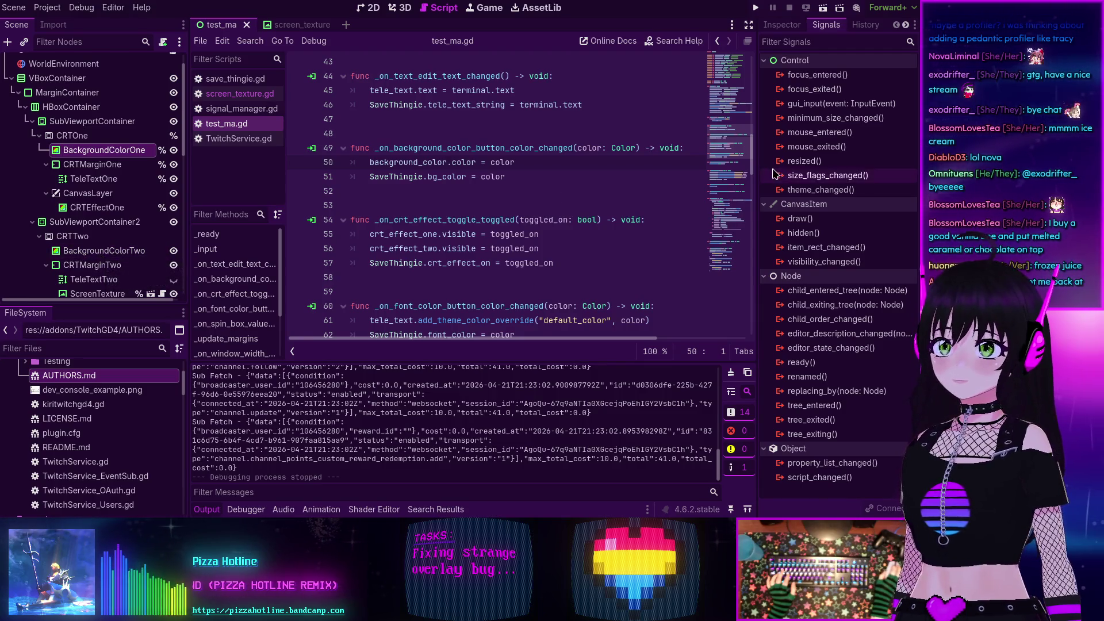
click(723, 58)
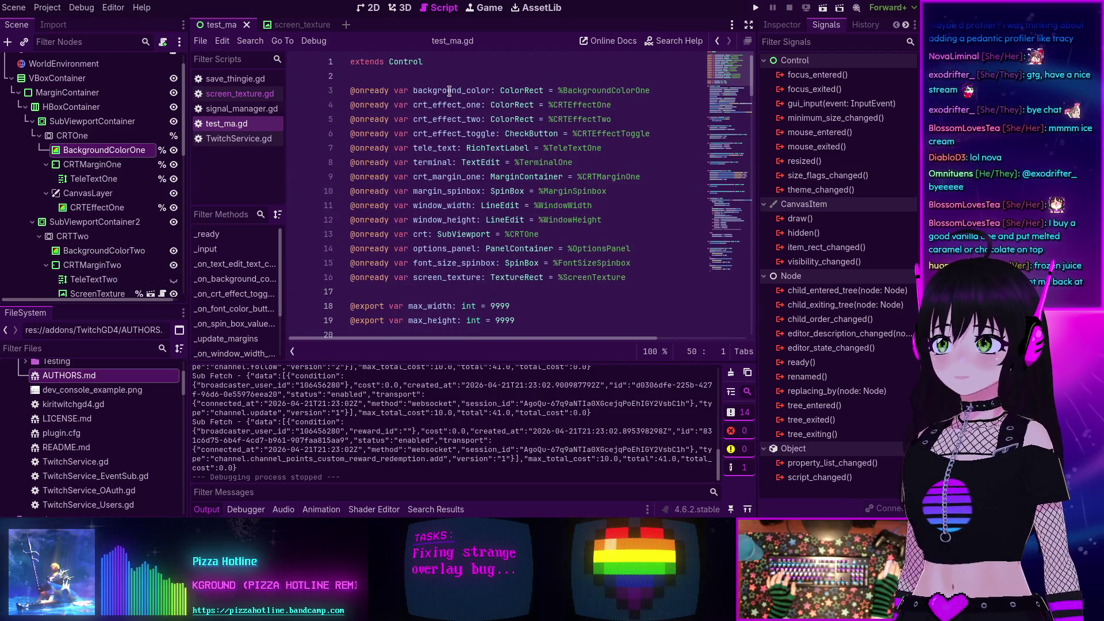
text(_one)
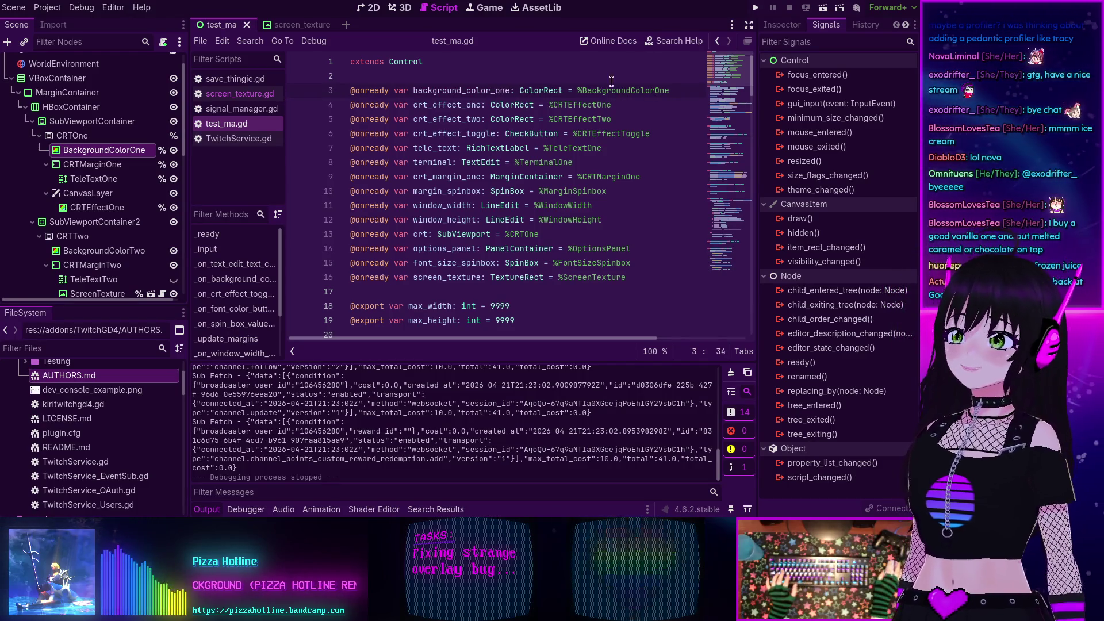
double_click(472, 89)
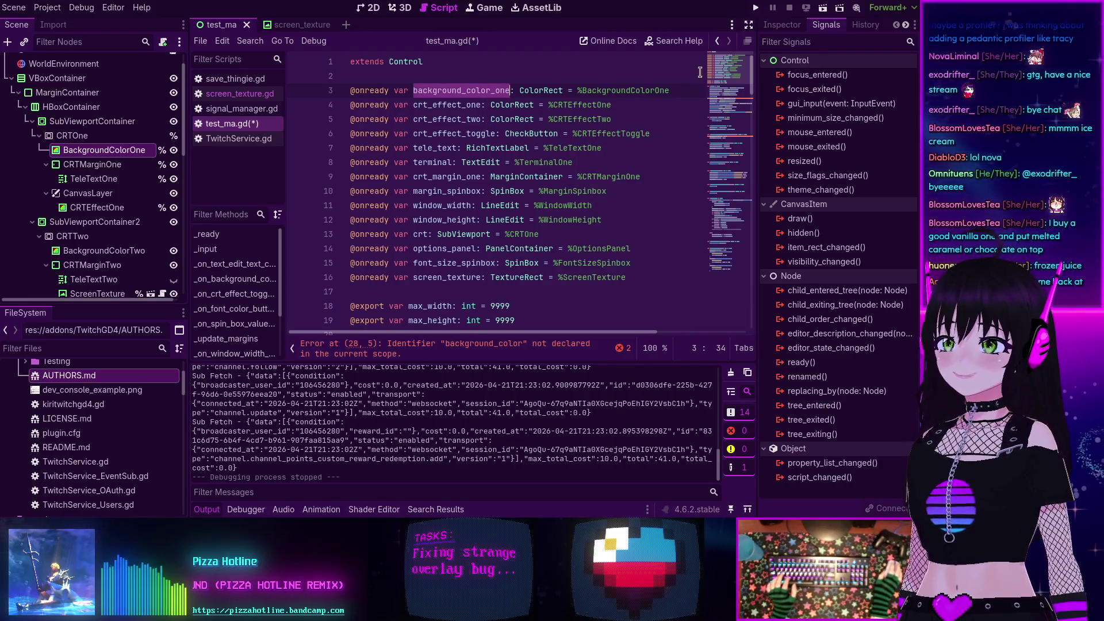
scroll(729, 101, down, 5)
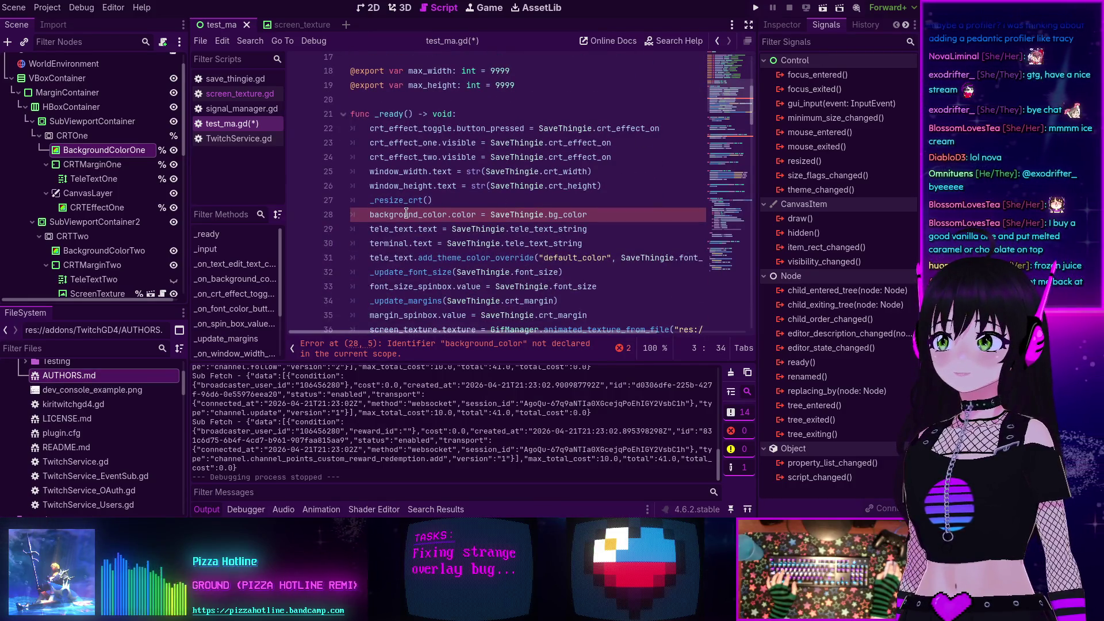
scroll(434, 215, up, 5)
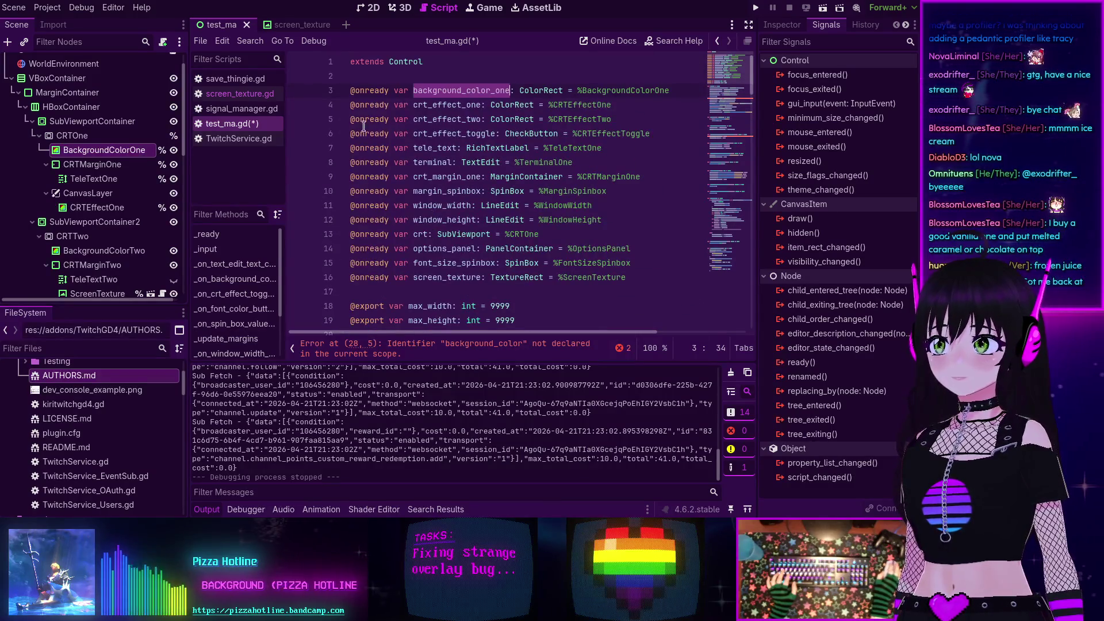
click(682, 89)
key(Return)
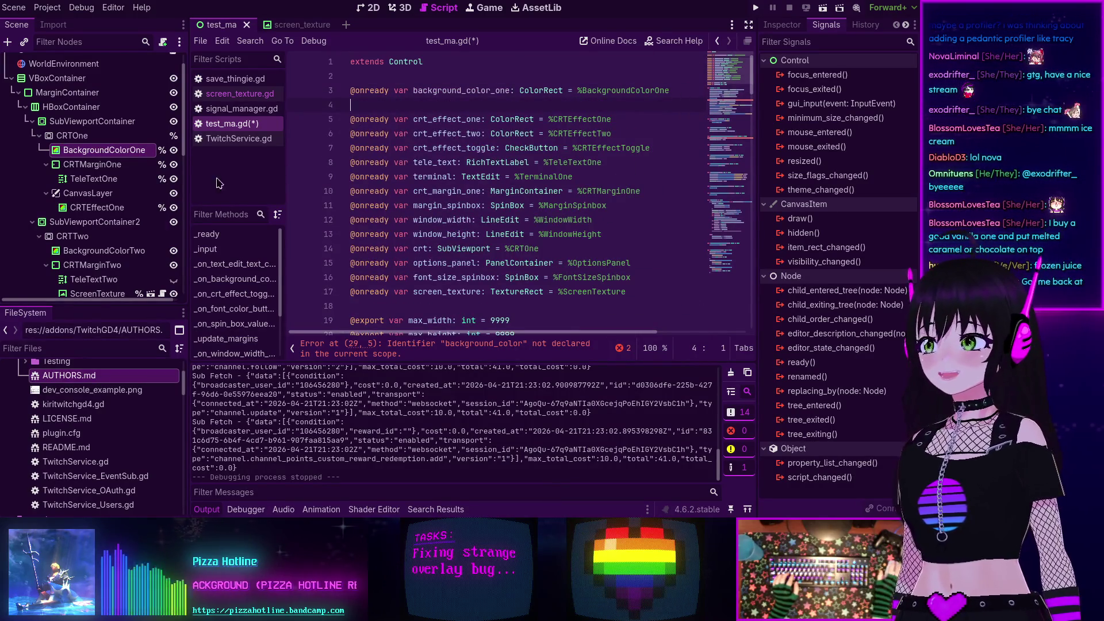
right_click(83, 252)
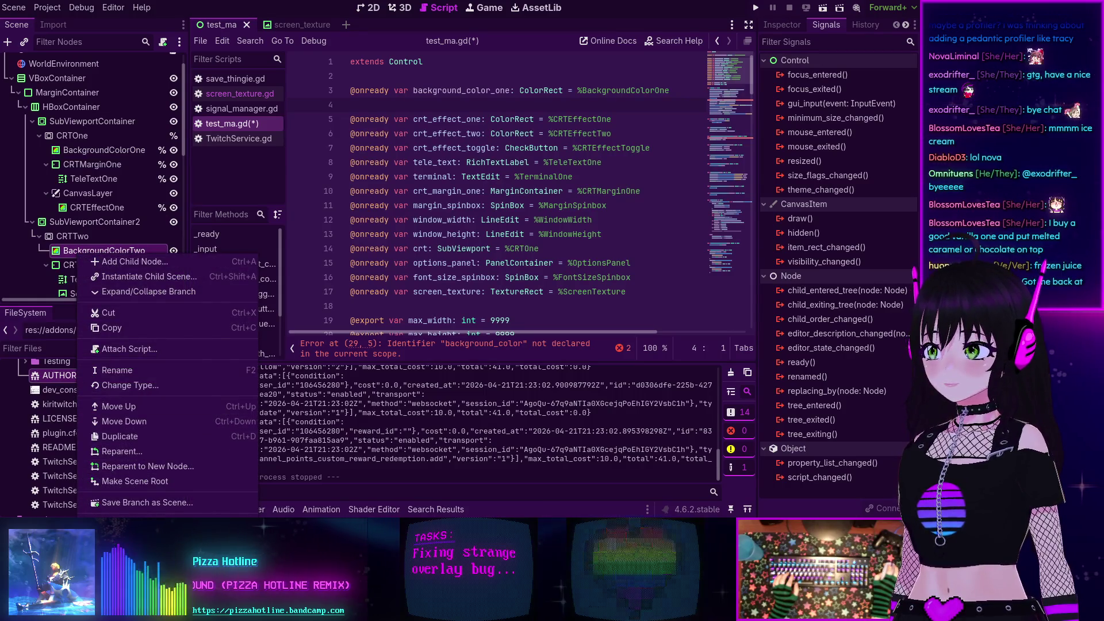
click(131, 516)
drag(495, 106, 479, 101)
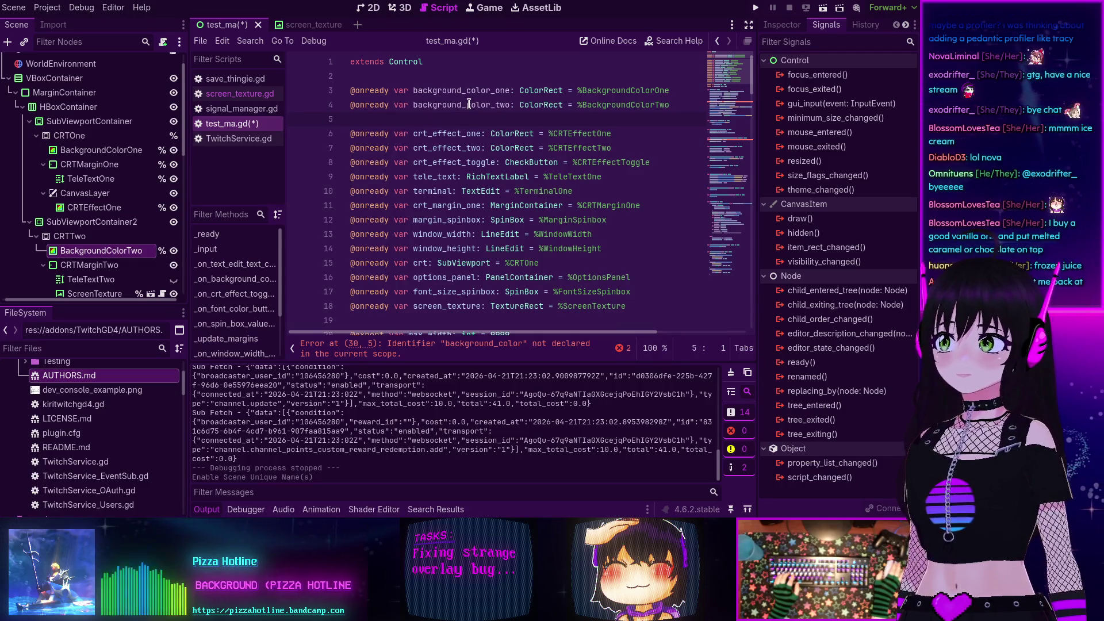
key(BackSpace)
scroll(467, 109, down, 6)
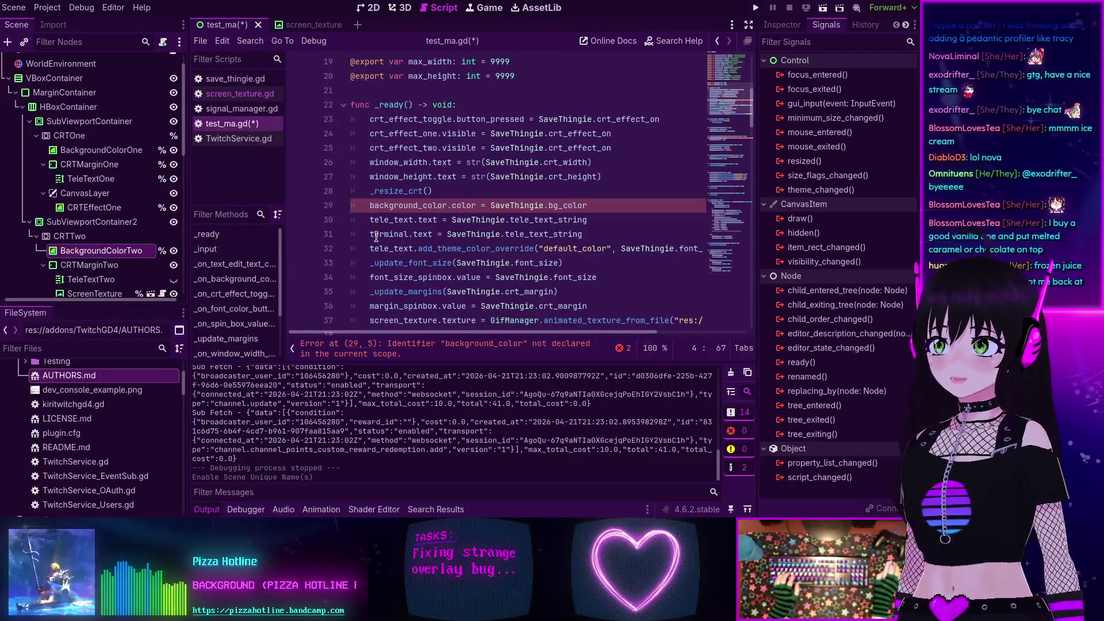
- In _ready(), rename the assignment to background_color_one and duplicate it for background_color_two
click(448, 206)
text(_one)
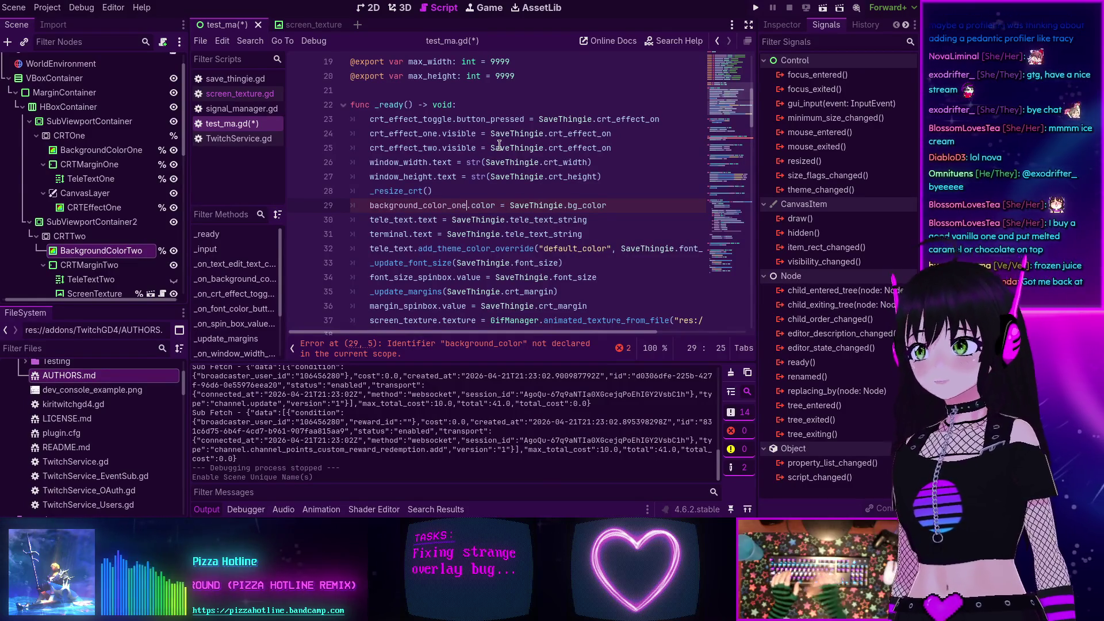
click(373, 205)
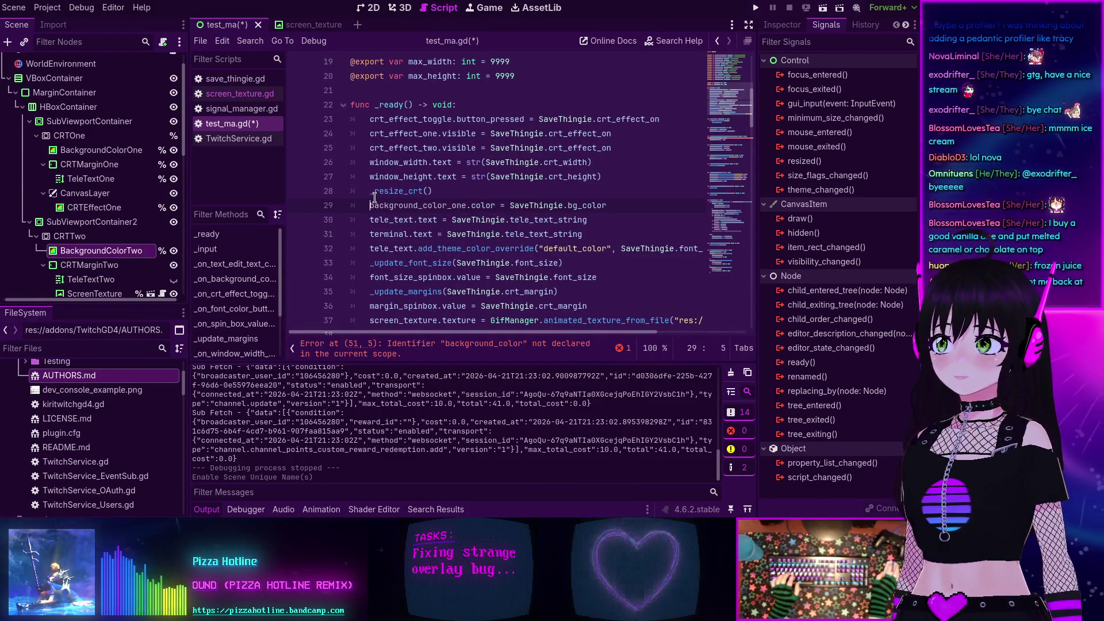
key(shift+End)
key(ctrl+c)
key(End)
key(Return)
key(ctrl+v)
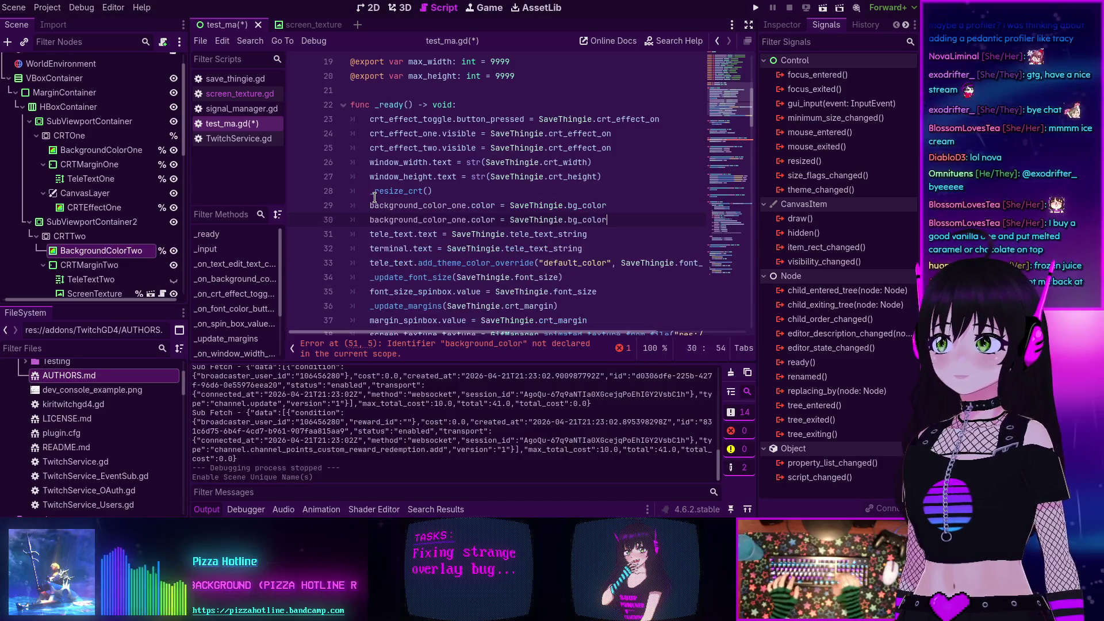
key(BackSpace)
key(BackSpace)
key(BackSpace)
text(two)
- On line 52, set both background_color_one and background_color_two in the colour handler, then save
scroll(435, 146, down, 9)
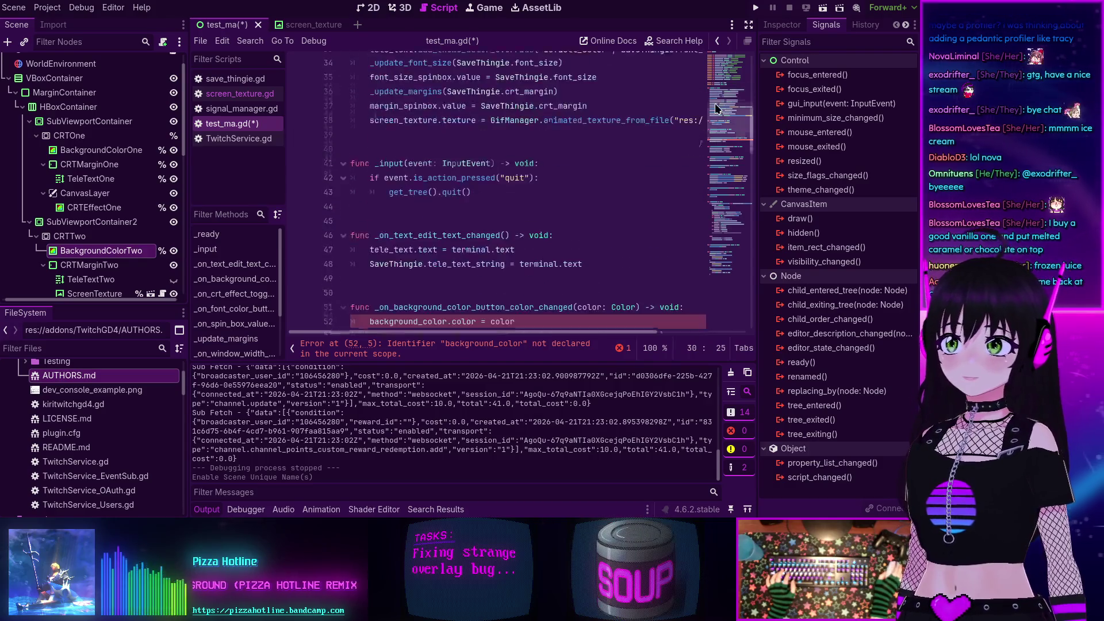
click(446, 149)
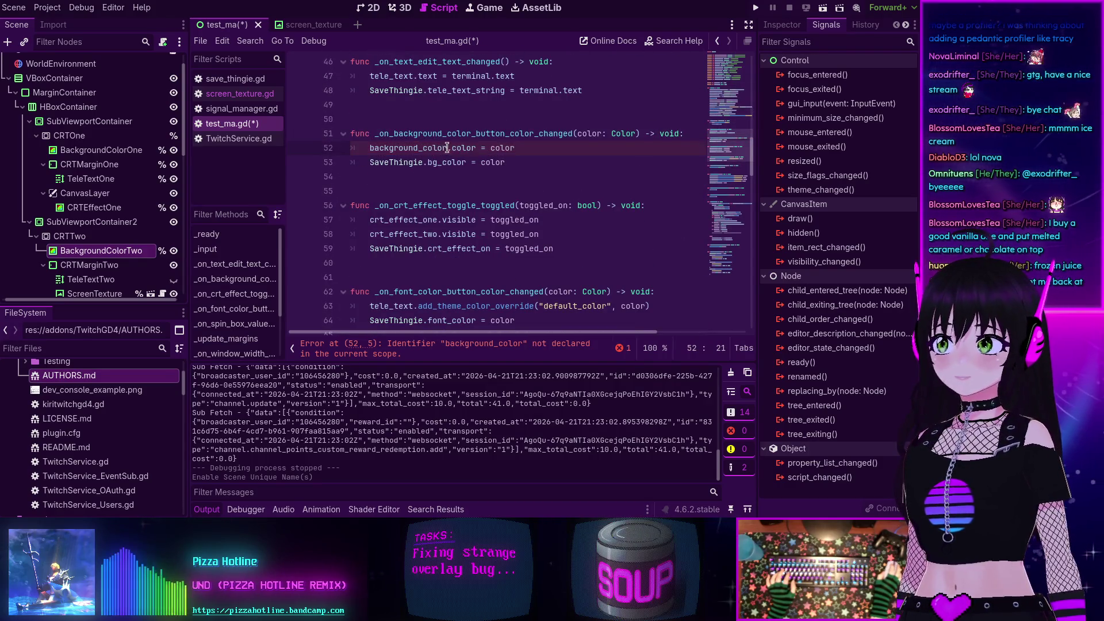
text(_one)
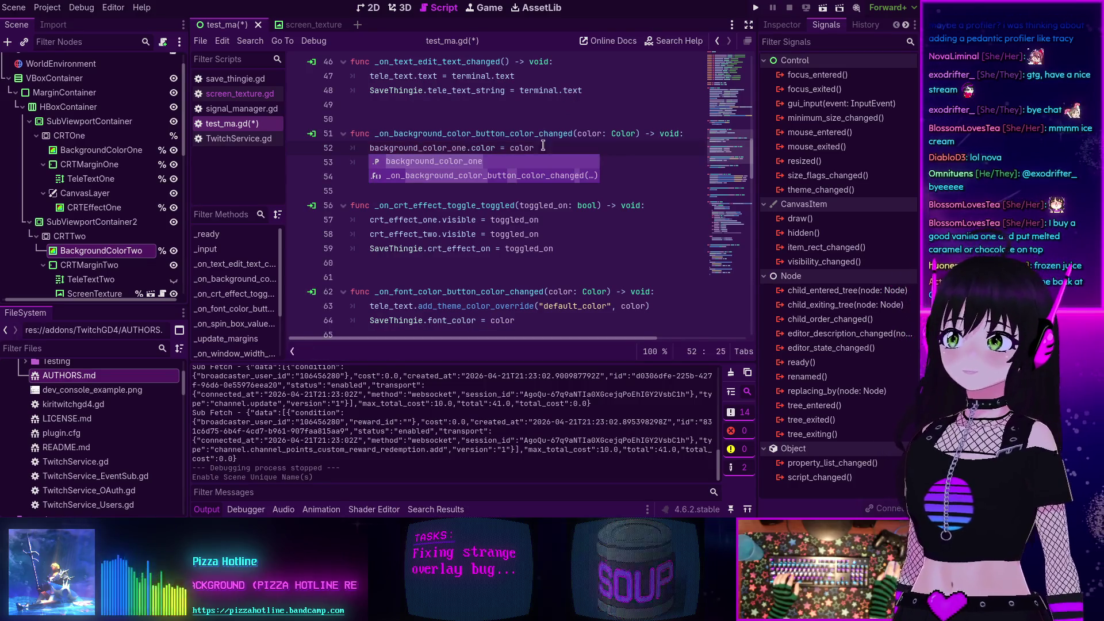
click(548, 143)
key(Return)
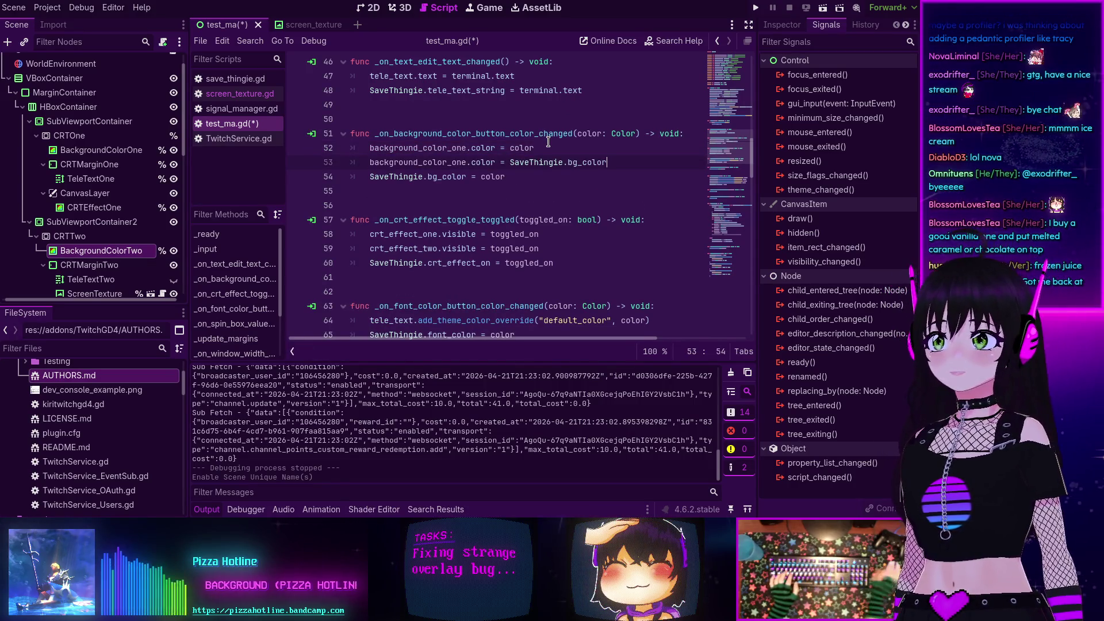
drag(538, 147, 369, 148)
key(ctrl+c)
key(Down)
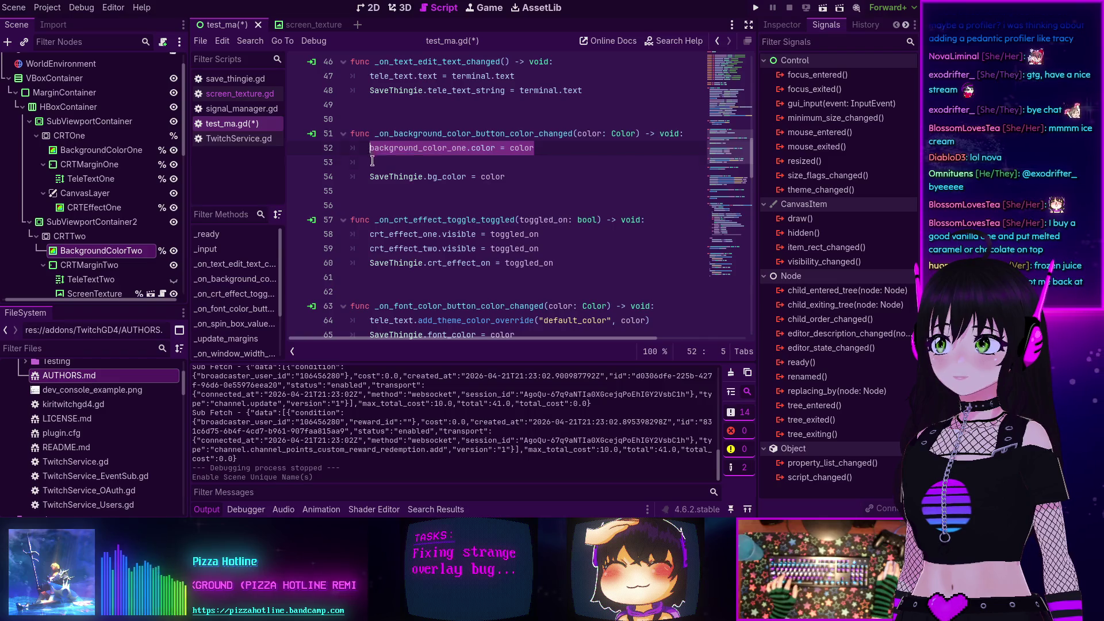
key(ctrl+v)
key(BackSpace)
key(BackSpace)
key(BackSpace)
text(two)
key(ctrl+s)
- Run the project and try the overlay's Background colour picker, briefly setting it to black
click(756, 7)
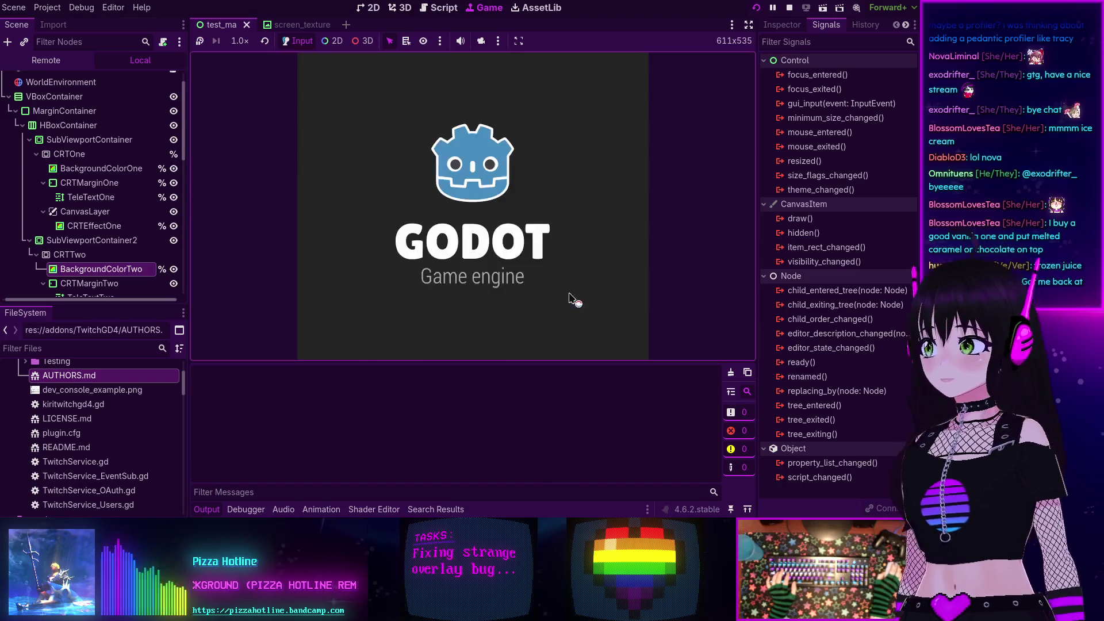
click(614, 166)
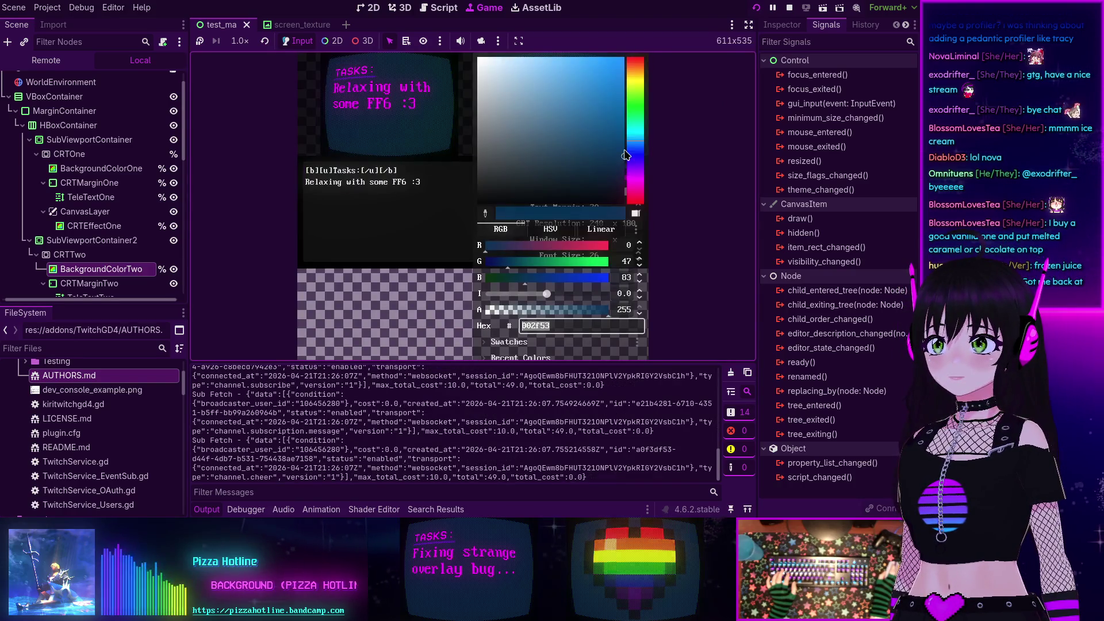
drag(489, 196, 435, 221)
click(435, 222)
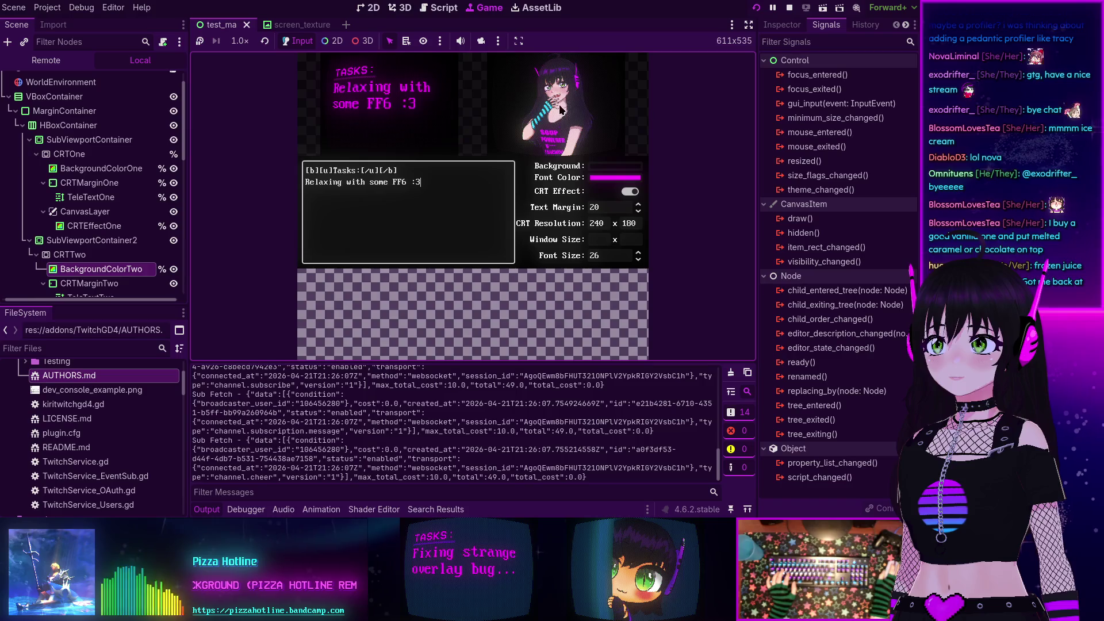
click(609, 172)
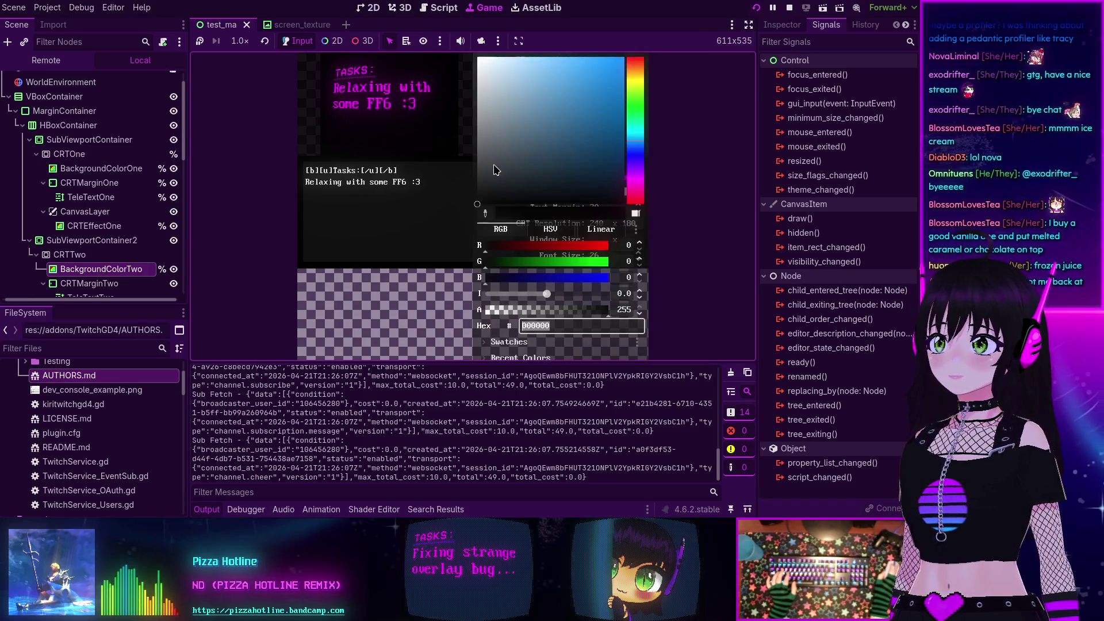
click(357, 243)
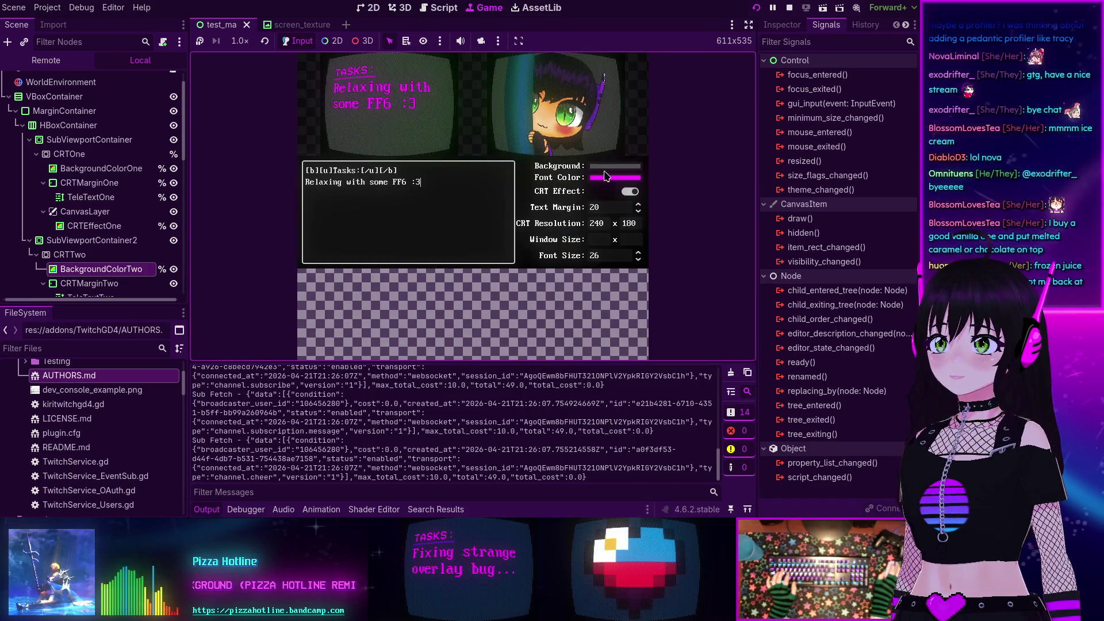
click(604, 175)
click(470, 160)
click(614, 167)
click(435, 224)
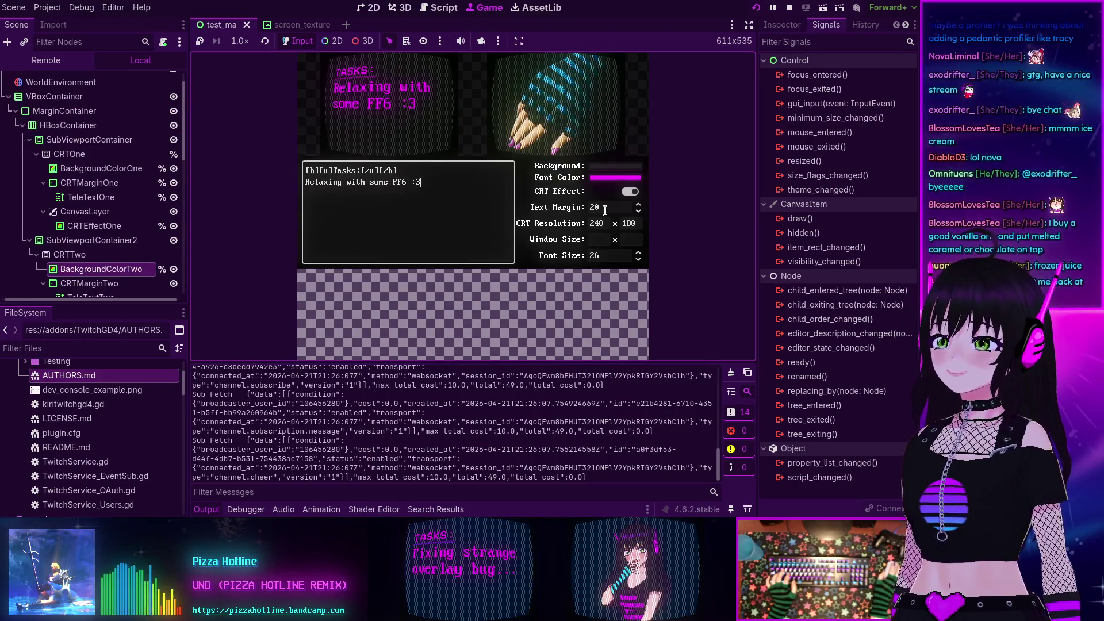
- Choose a dark navy blue background colour for both CRT screens and close the picker
click(609, 166)
drag(596, 131, 598, 139)
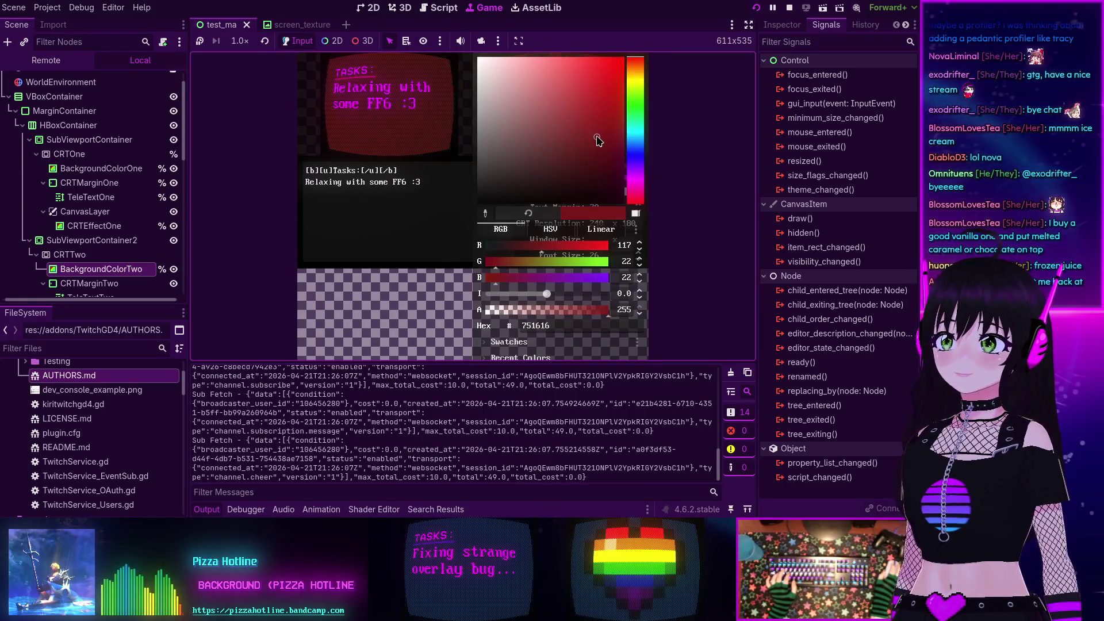
click(638, 144)
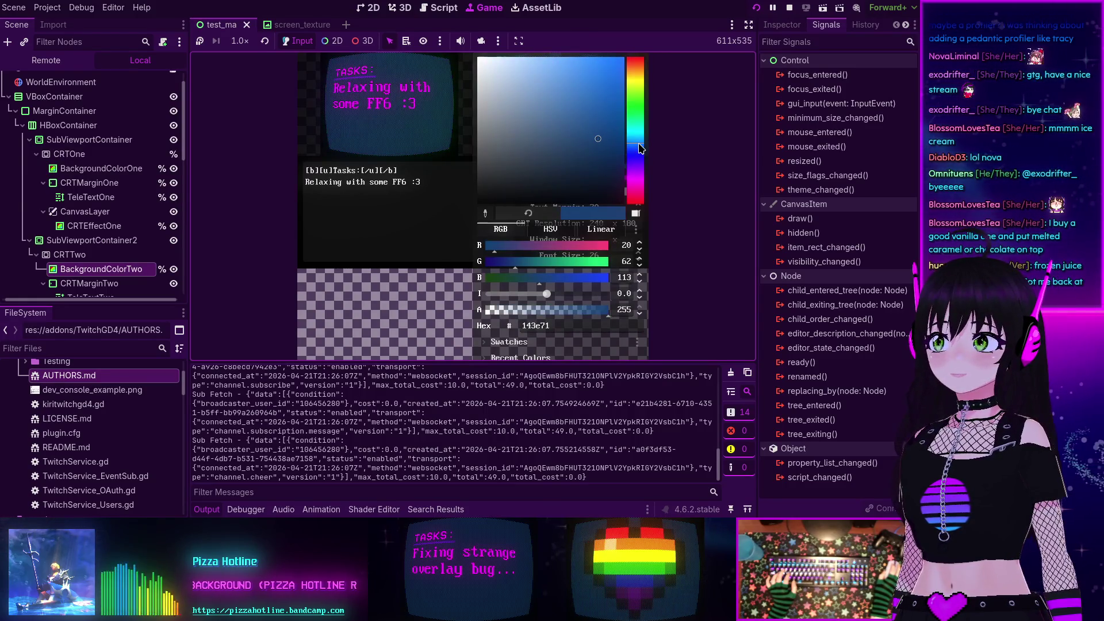
click(619, 149)
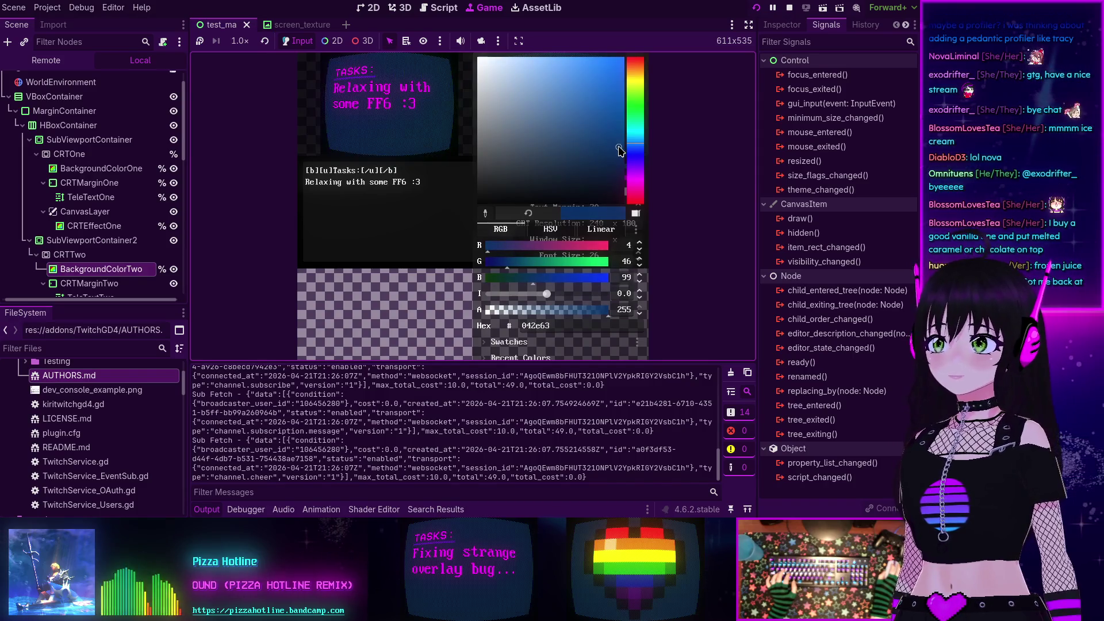
drag(618, 148, 639, 145)
click(419, 216)
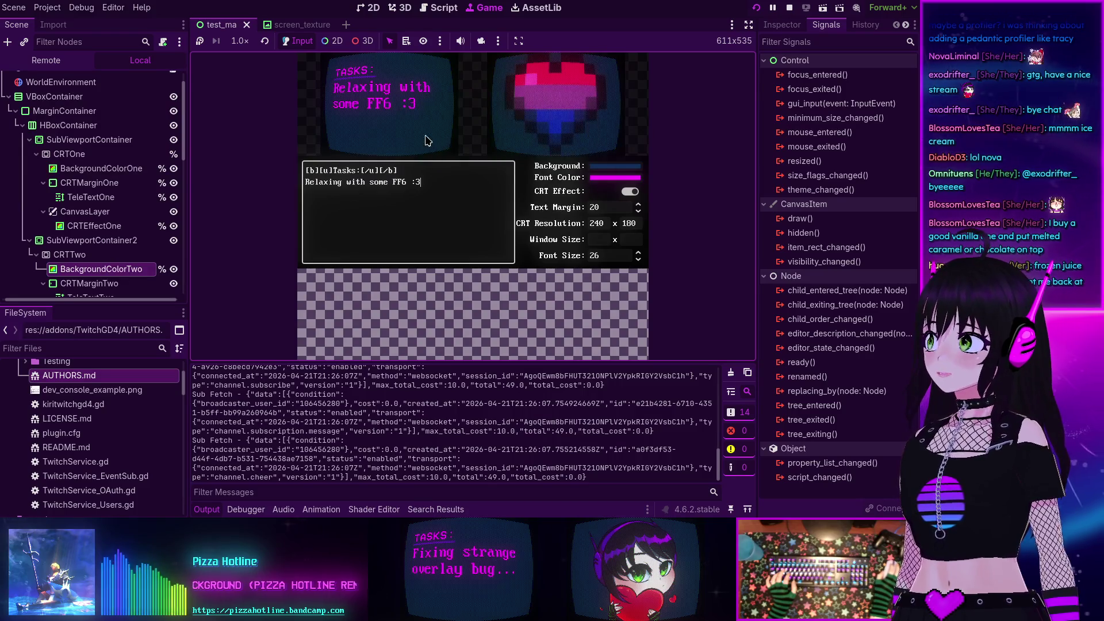
- Change the CRT resolution from 240×180 to width 300 and height 400
double_click(607, 223)
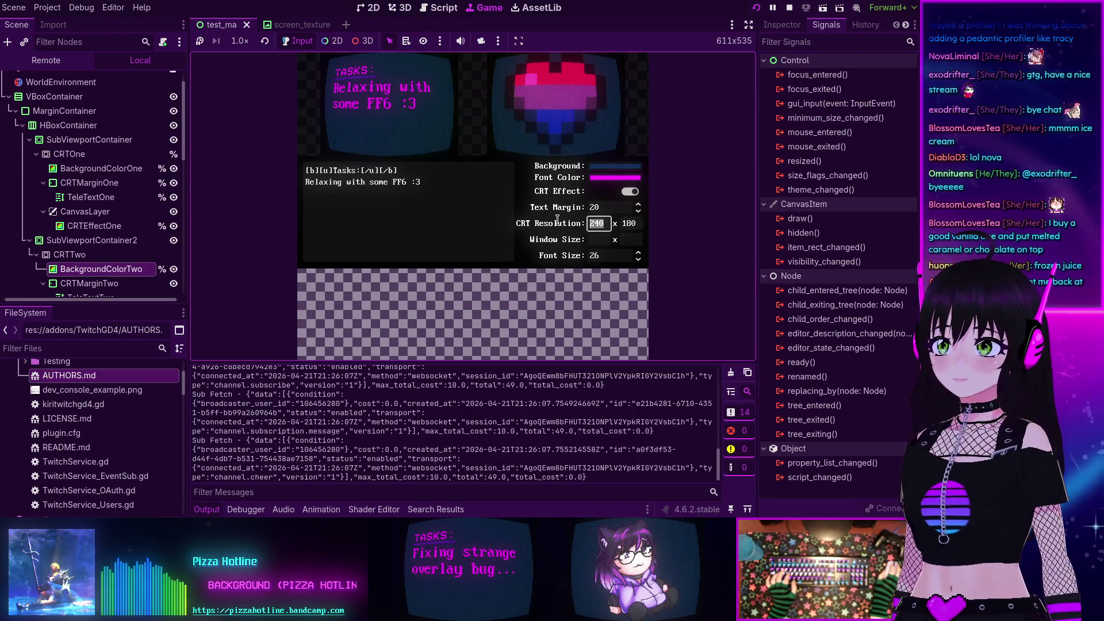
text(300)
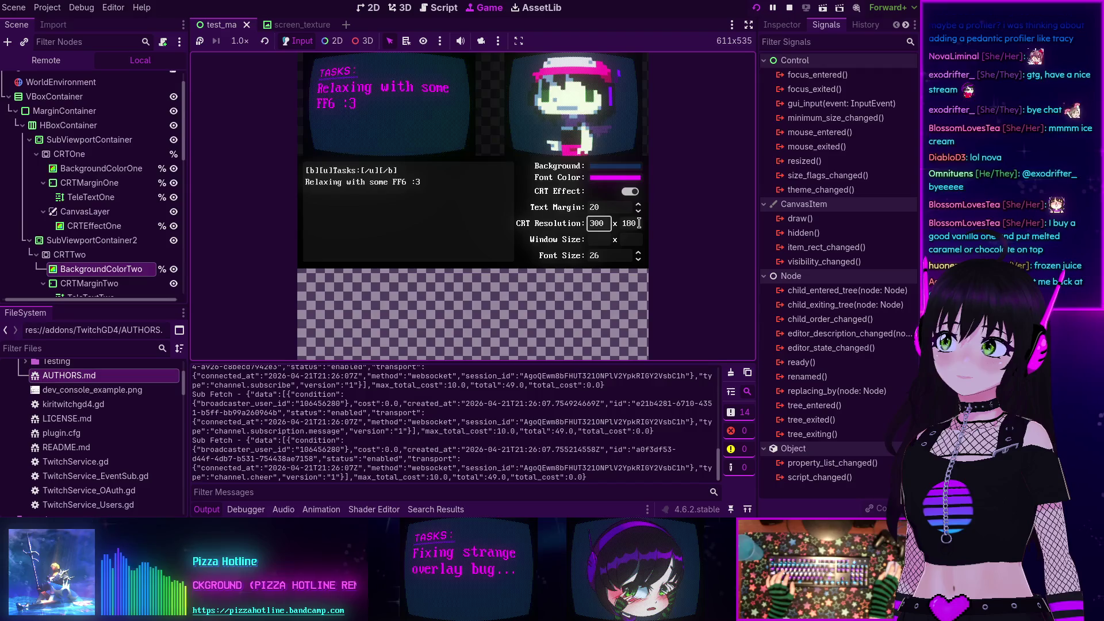
click(638, 223)
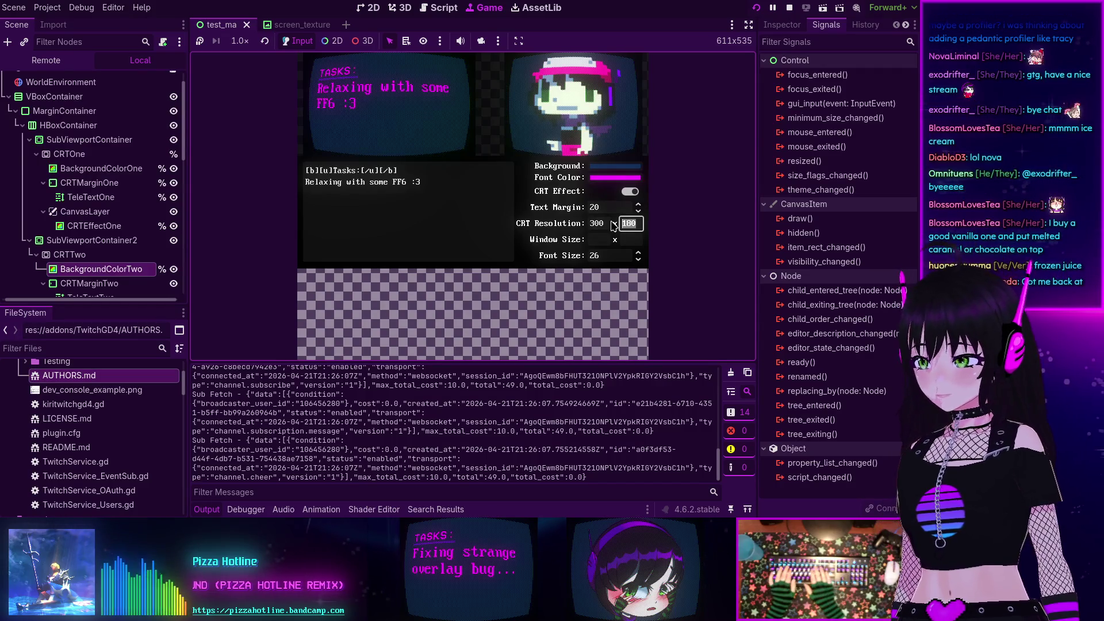
text(400)
key(Return)
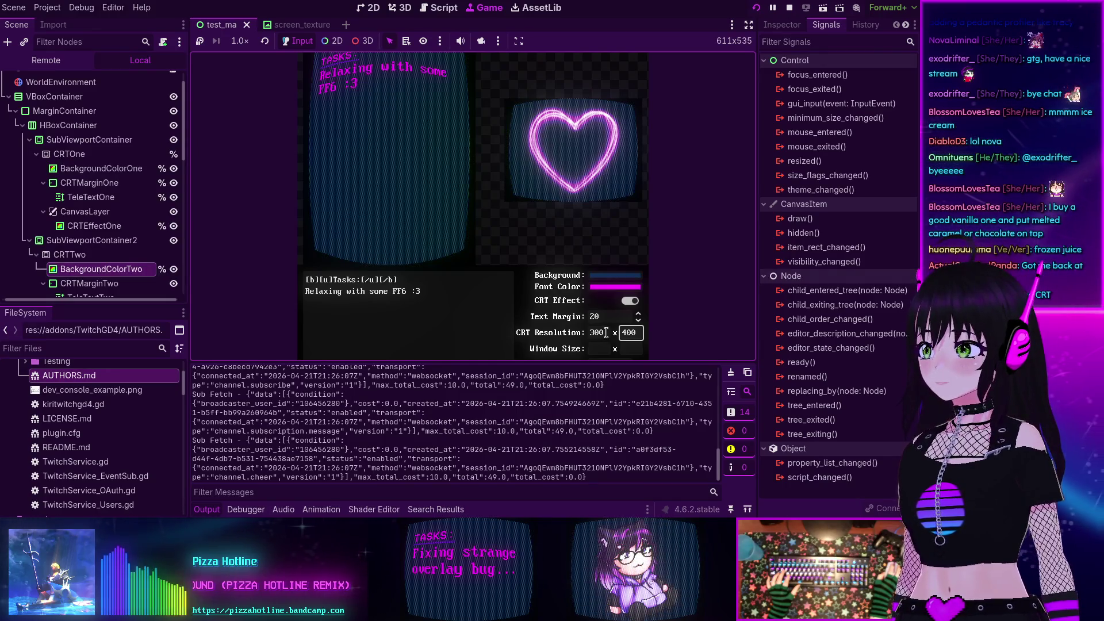
- Correct the CRT resolution to width 400 and height 300
double_click(606, 333)
text(400)
key(Tab)
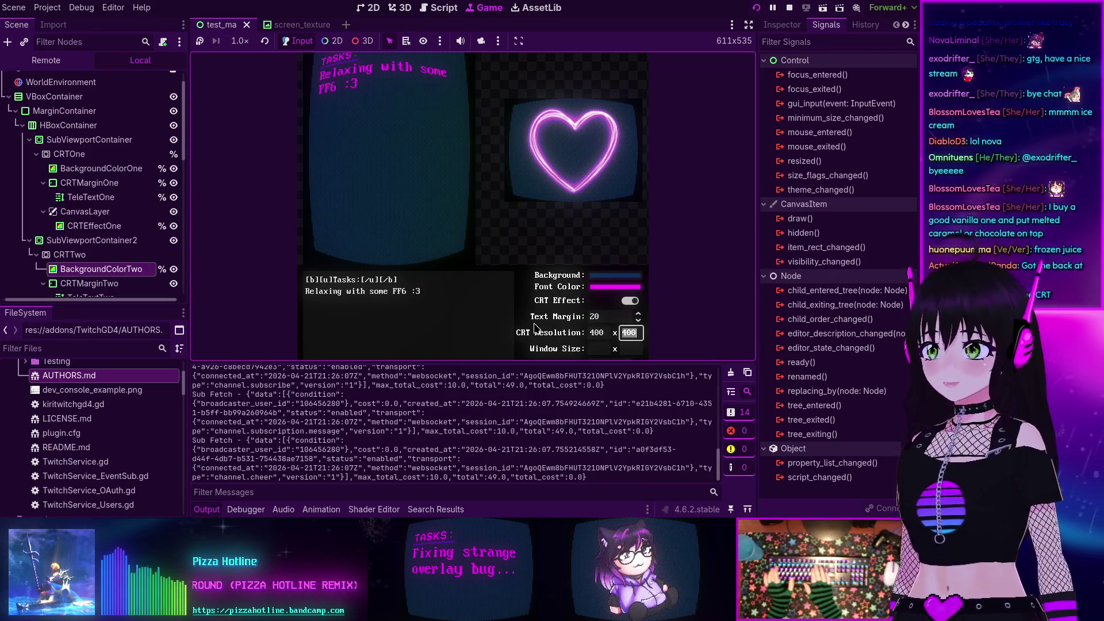
text(300)
key(Return)
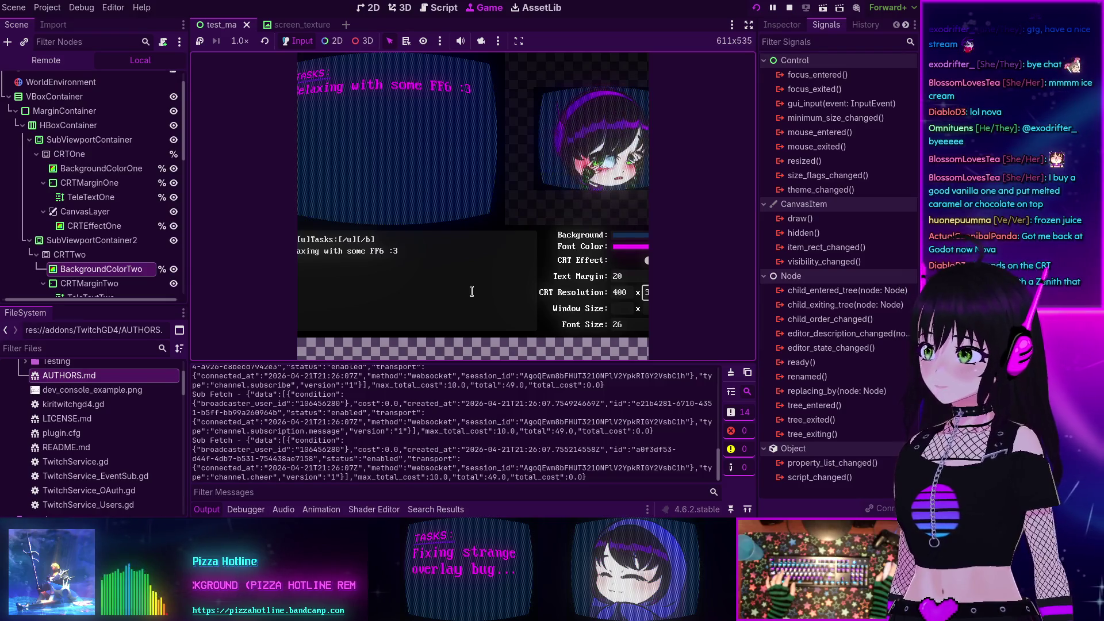
- Collapse the Output panel, check Sony Trinitron images in the browser, and return to Godot
click(207, 509)
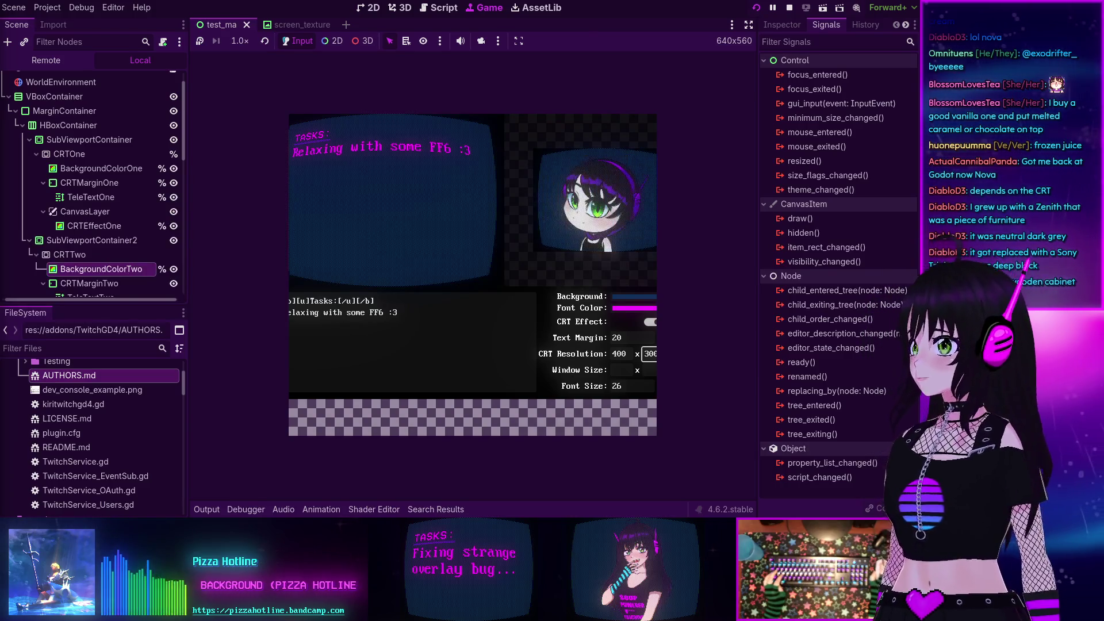
key(alt+Tab)
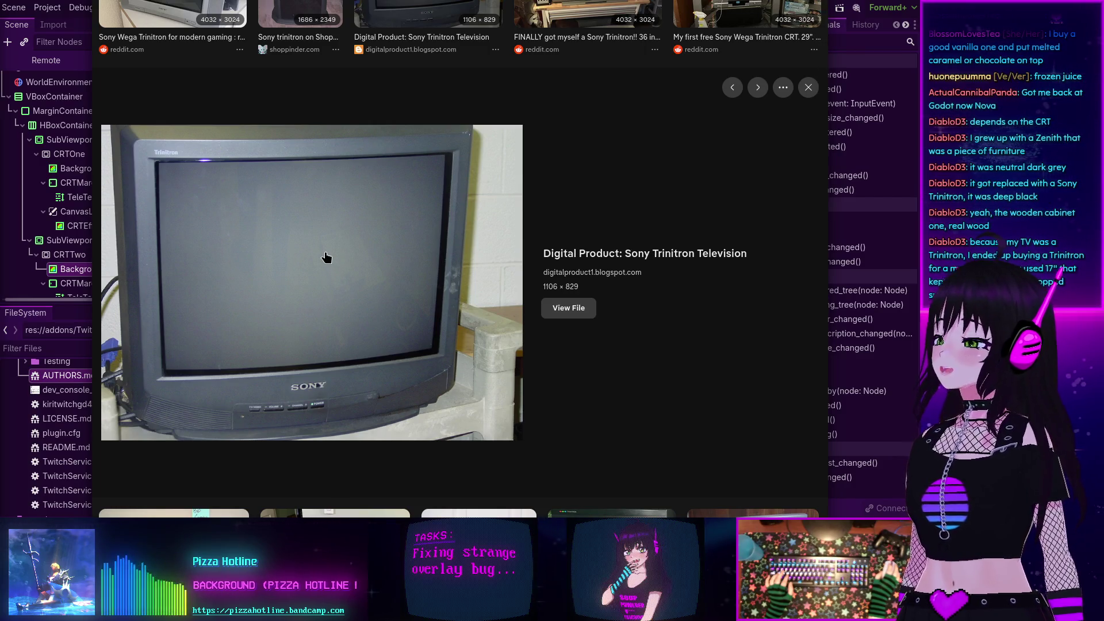
click(808, 87)
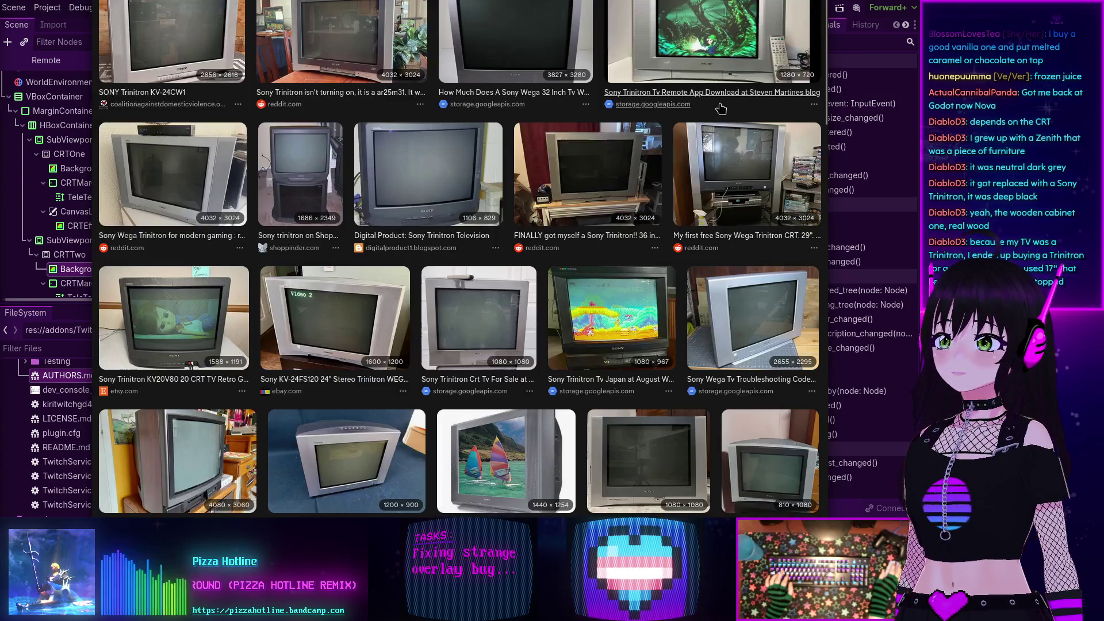
key(alt+Tab)
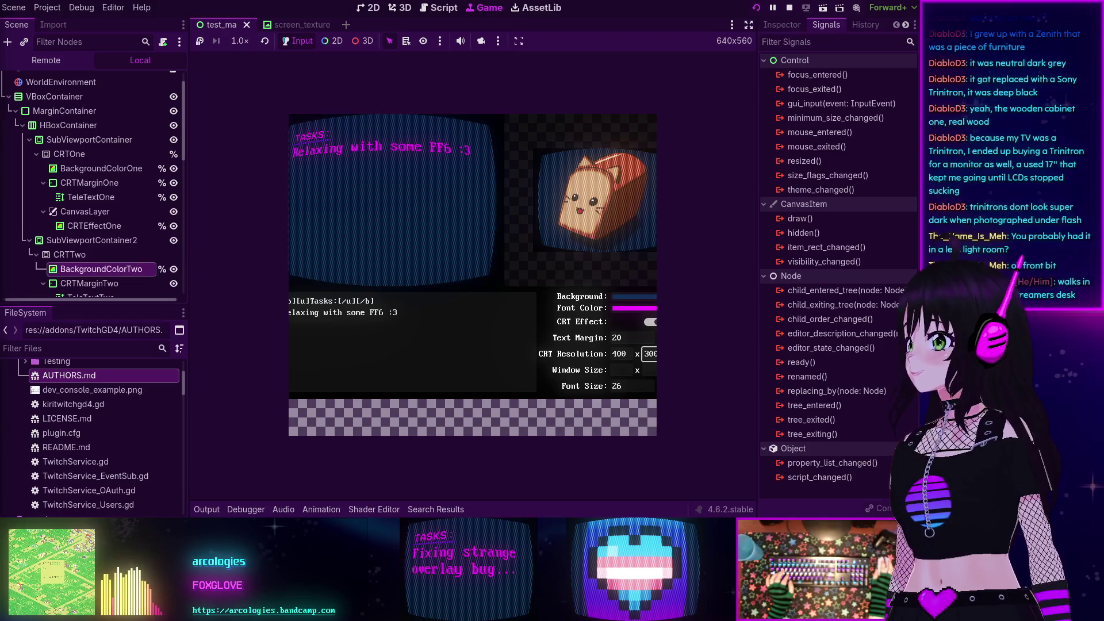
key(alt+Tab)
scroll(526, 189, down, 2)
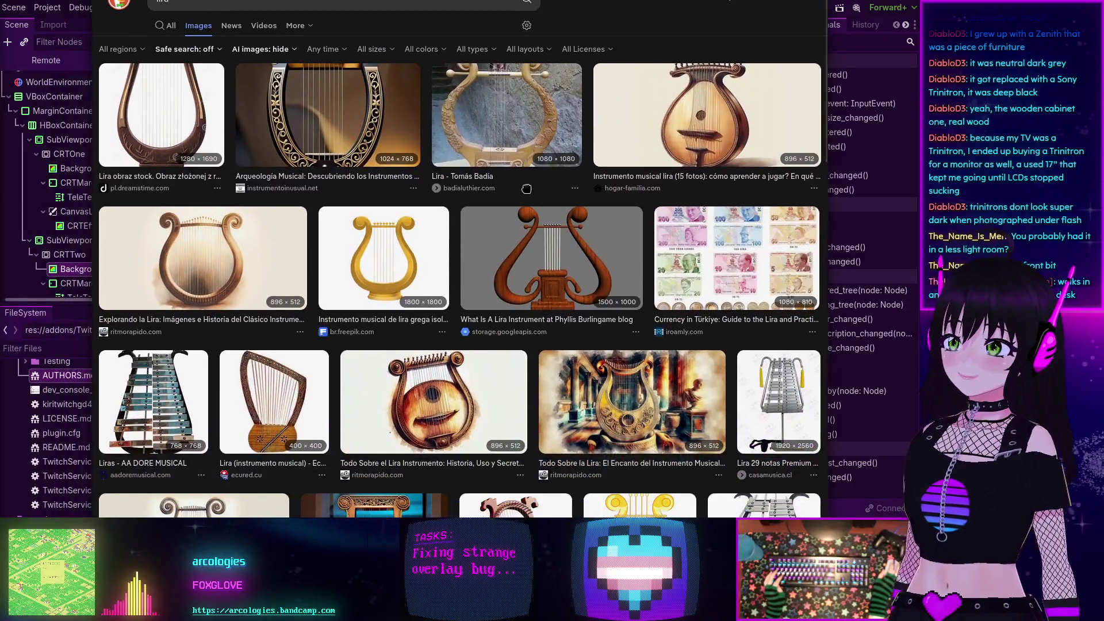
scroll(526, 189, down, 1)
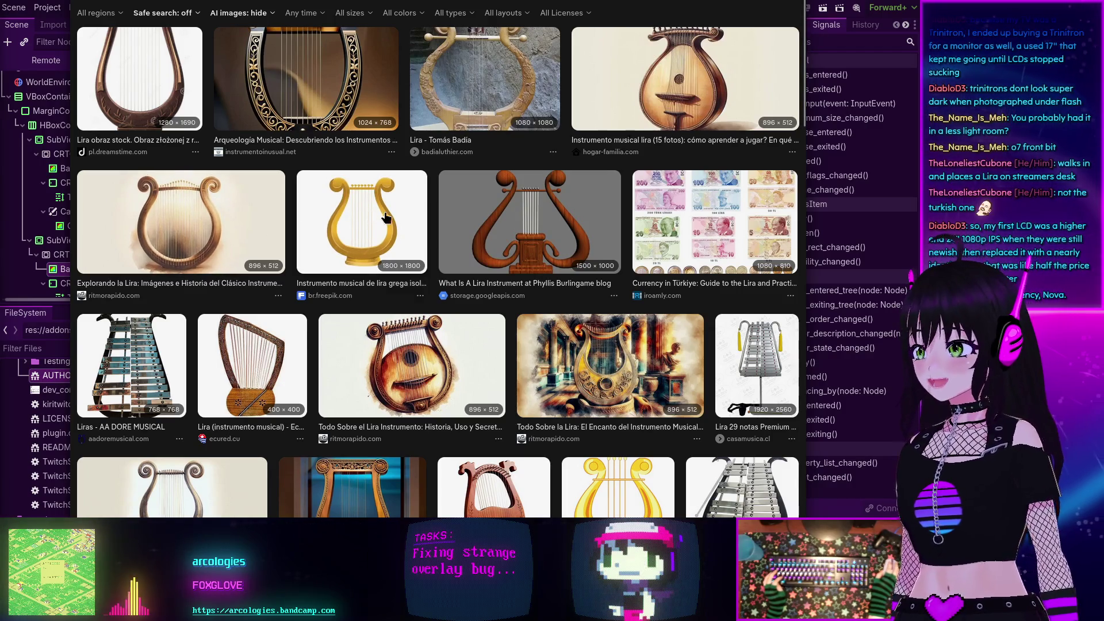
key(alt+Tab)
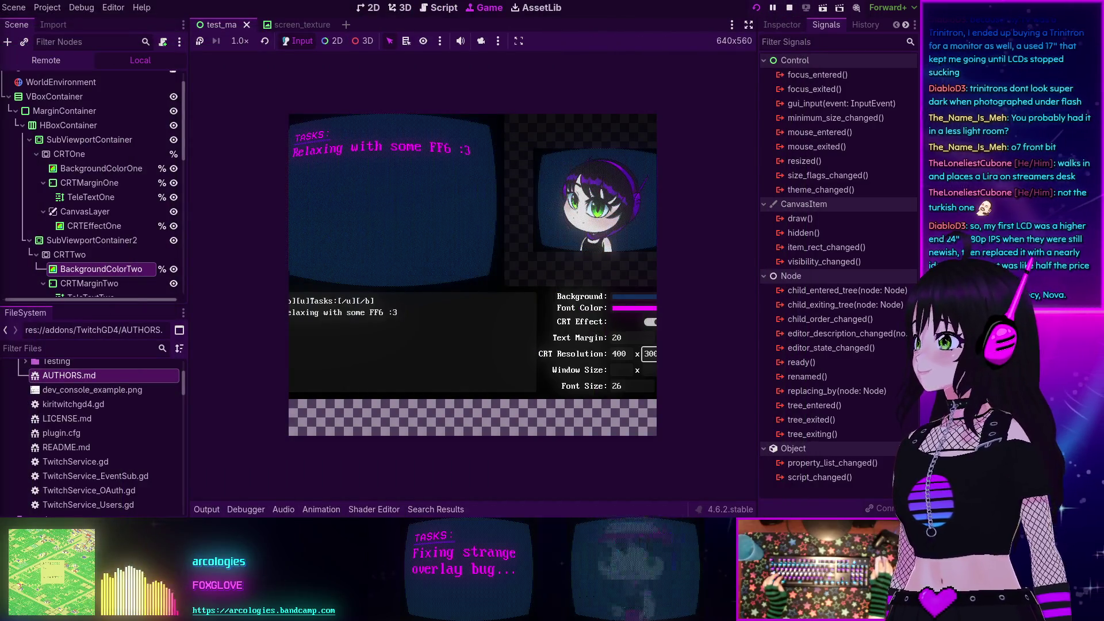